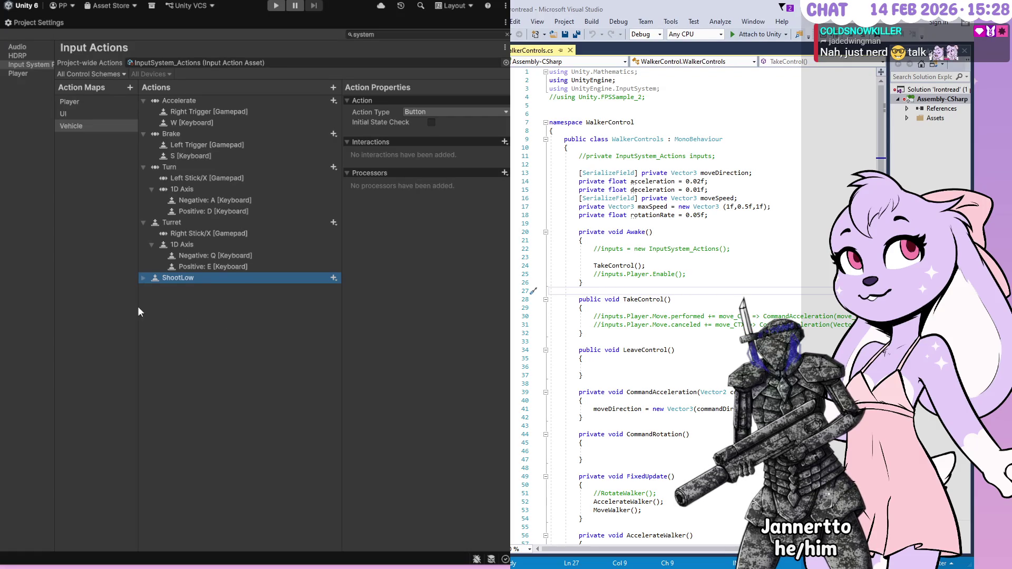
- Expand ShootLow to reveal its empty binding and add a new action below it
click(142, 278)
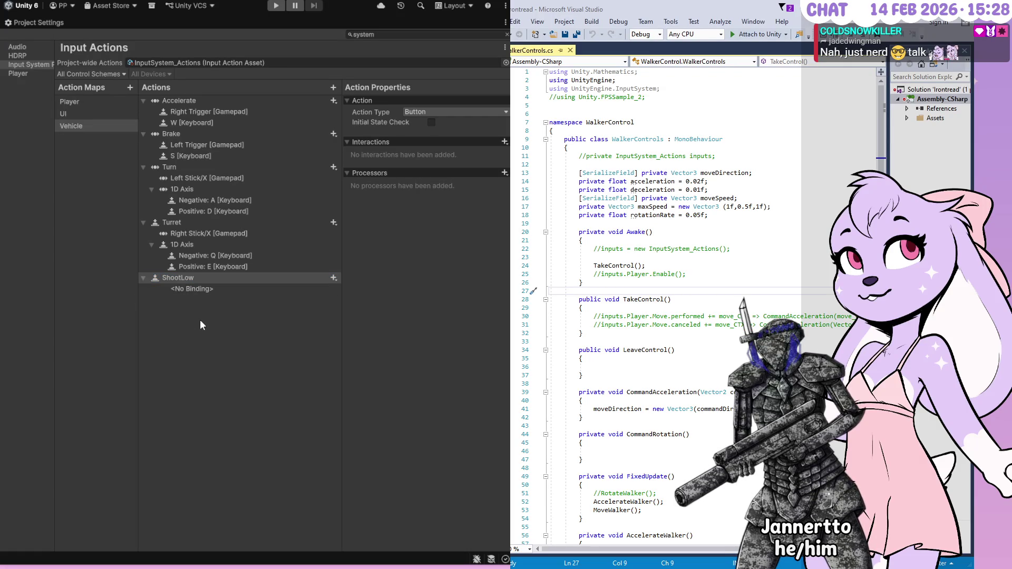
click(205, 338)
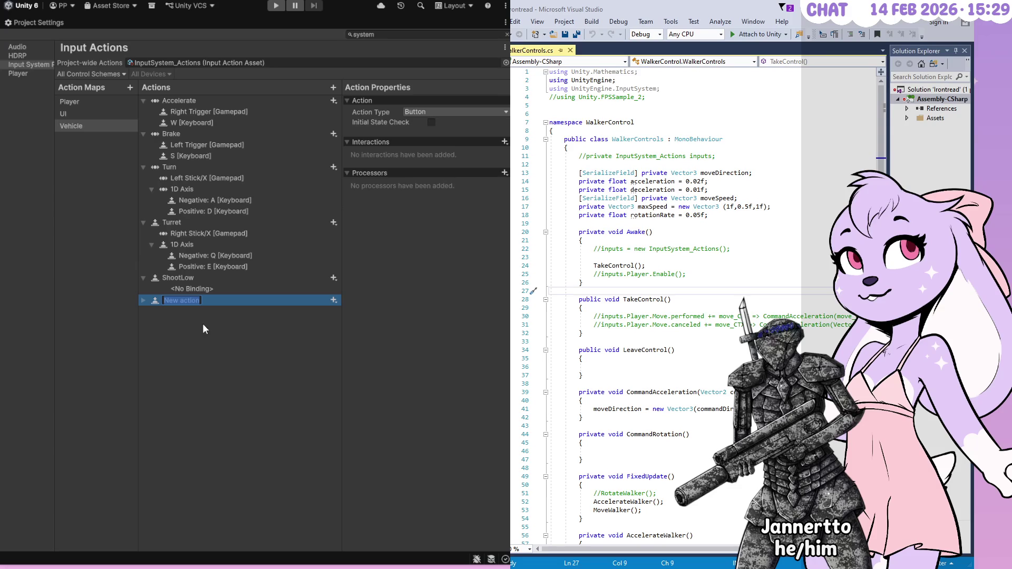
- Name the new action ShootHigh and expand it to show its empty binding
text(ShootHigh)
key(Return)
click(144, 301)
click(163, 335)
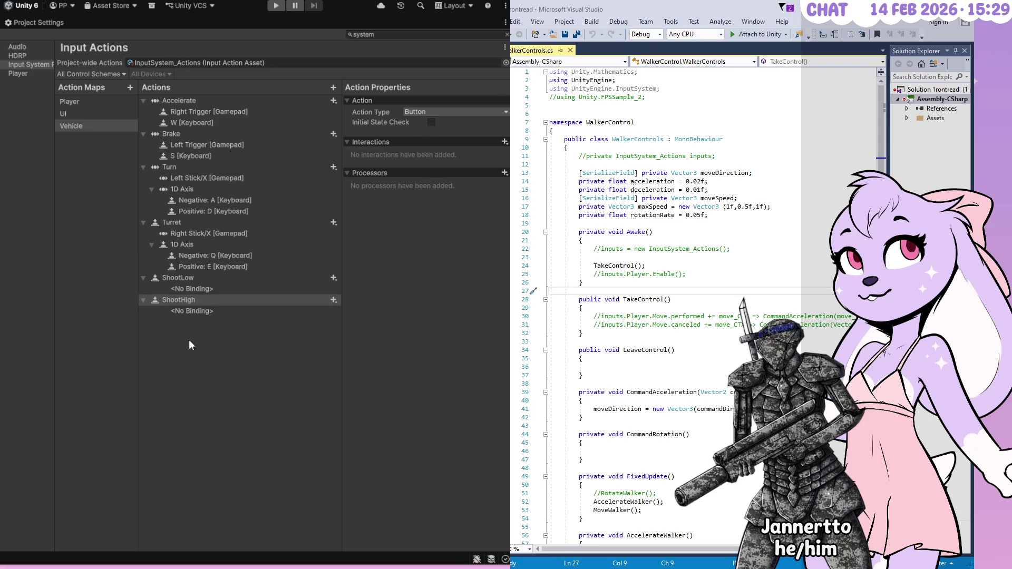
- Add another action below ShootHigh and name it ThirdAction
right_click(205, 361)
click(212, 360)
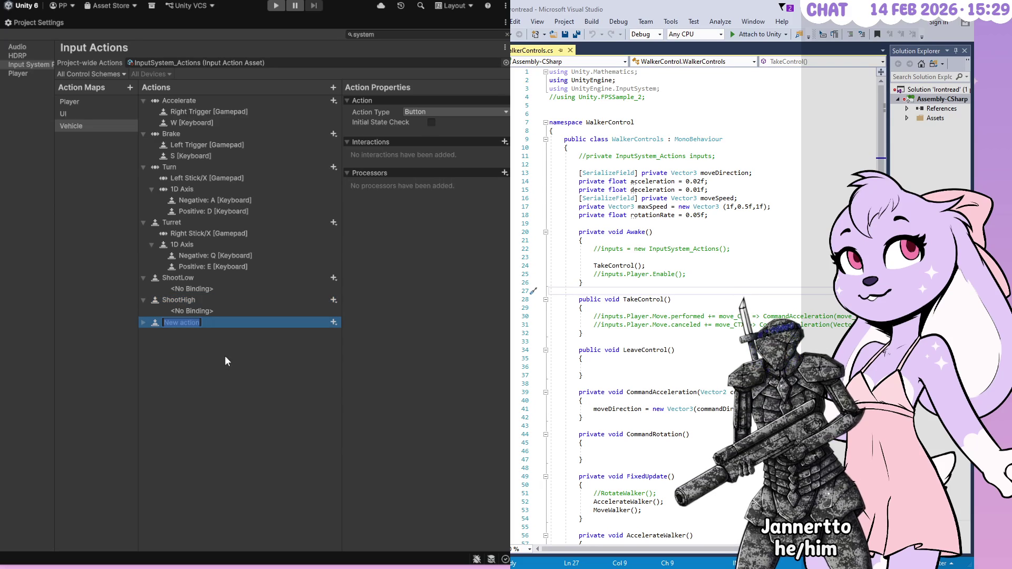
text(ShoTtird)
key(ctrl+a)
key(BackSpace)
text(ThirdAction)
key(Return)
- Expand ThirdAction and rename it to Secondary
click(144, 323)
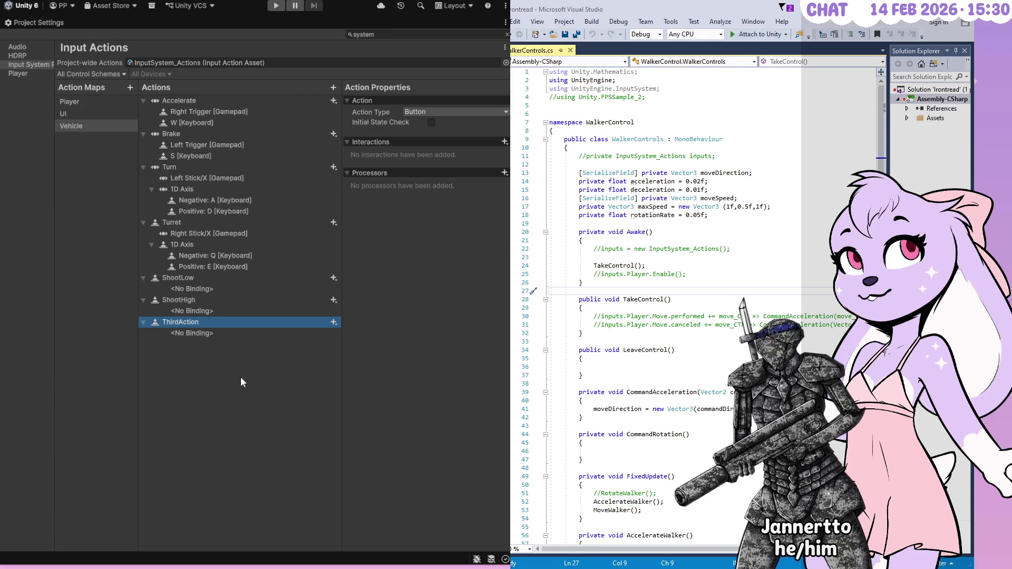
double_click(173, 322)
text(Secondary)
key(Return)
- Bind ShootLow to Right Shoulder and ShootHigh to Left Shoulder, both in the Gamepad scheme
click(192, 290)
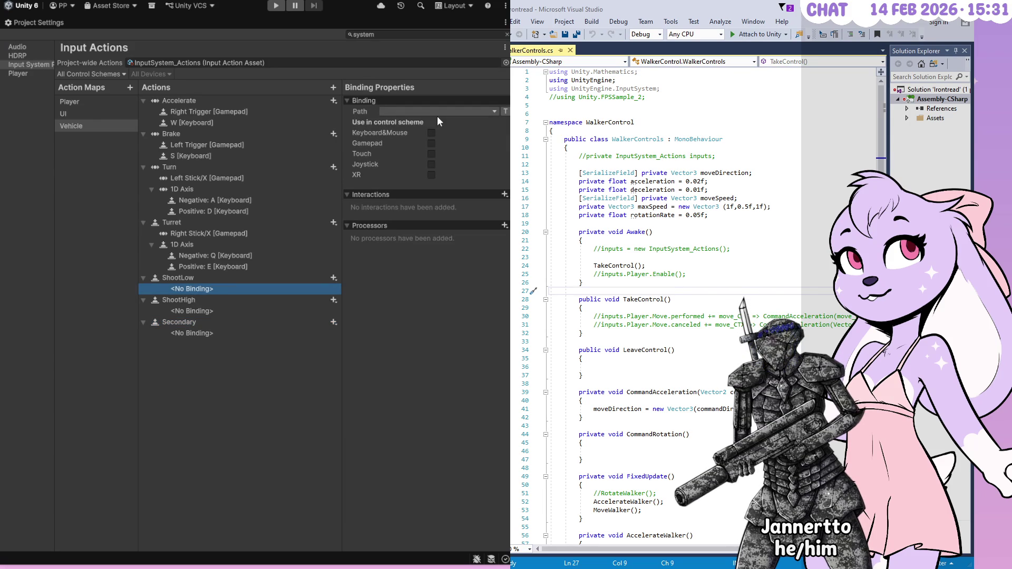
click(431, 143)
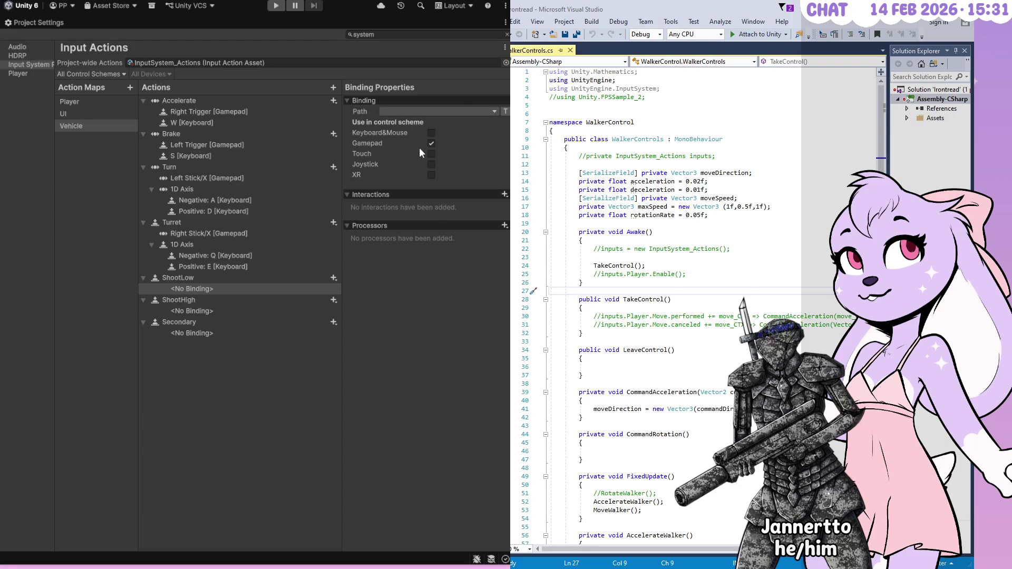
click(191, 312)
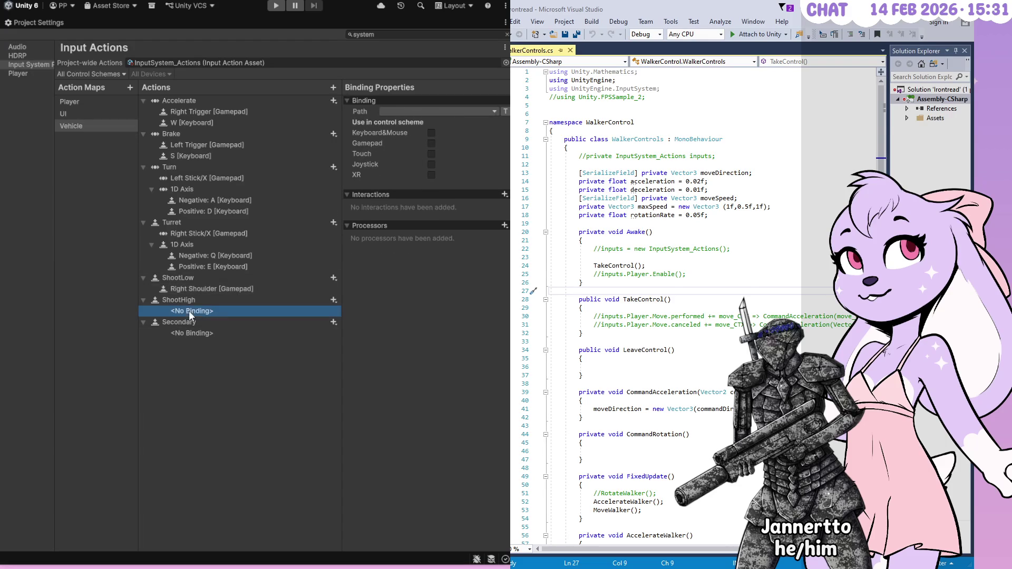
click(432, 144)
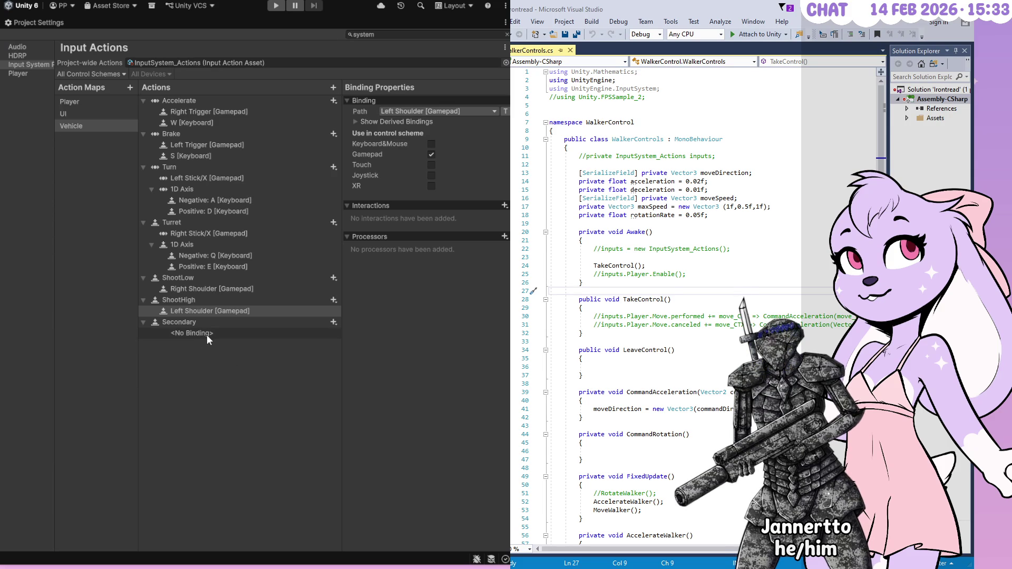
click(197, 281)
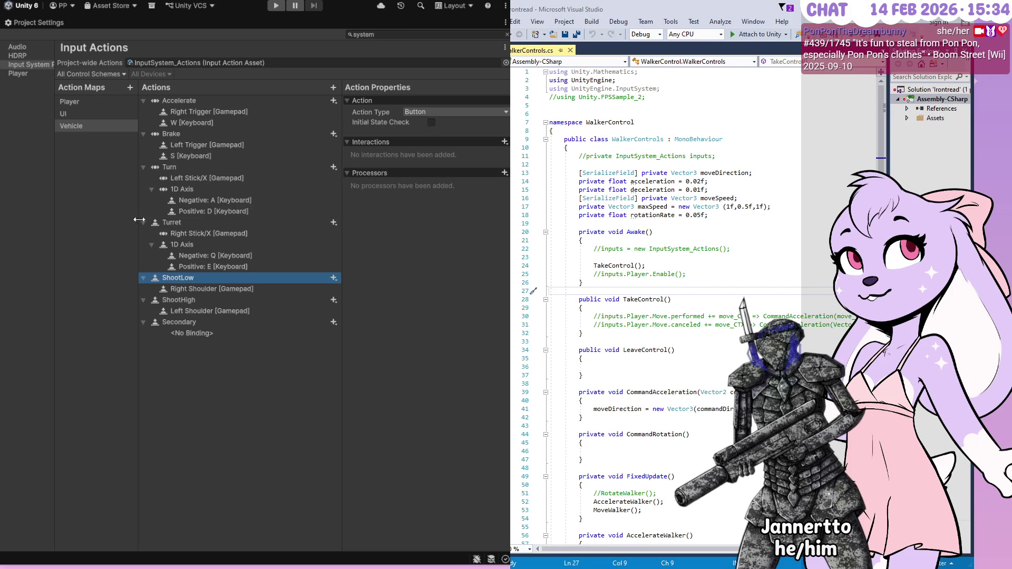
click(78, 142)
- Add a new action map named Helicopter
click(128, 86)
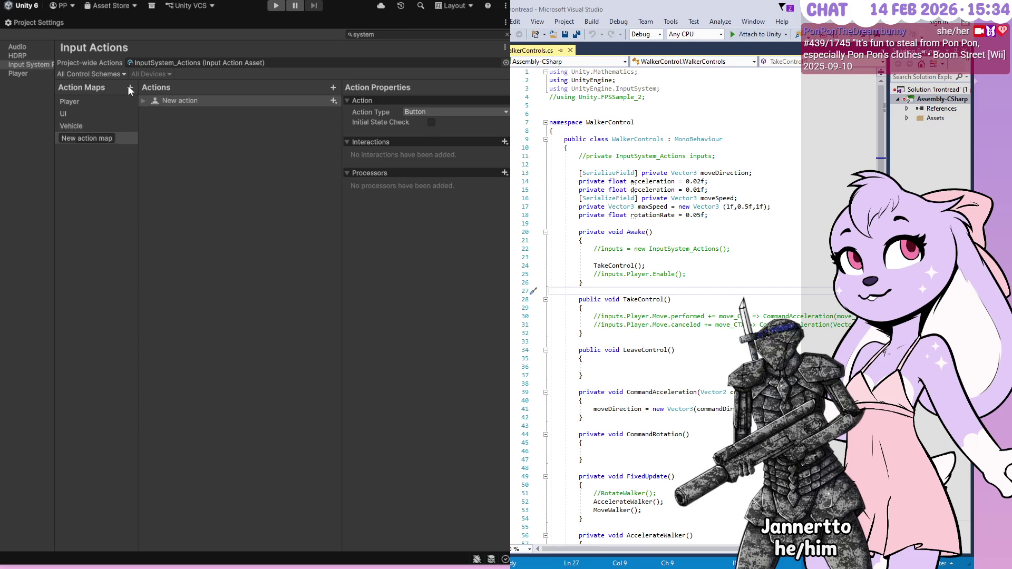
text(Helicopter)
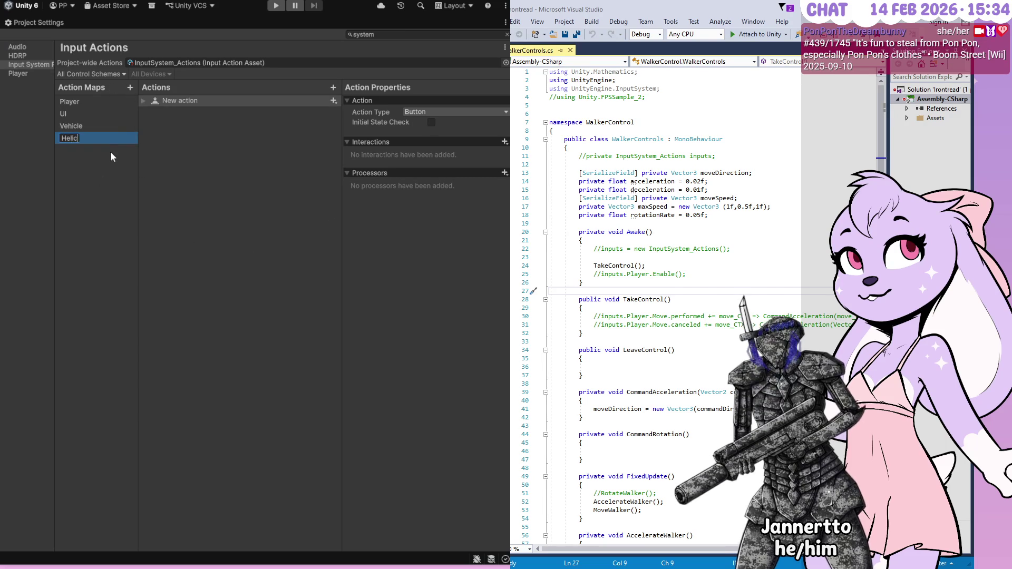
key(Return)
- Switch between the Vehicle, Helicopter and Player maps to inspect their actions
click(94, 126)
click(169, 100)
click(186, 136)
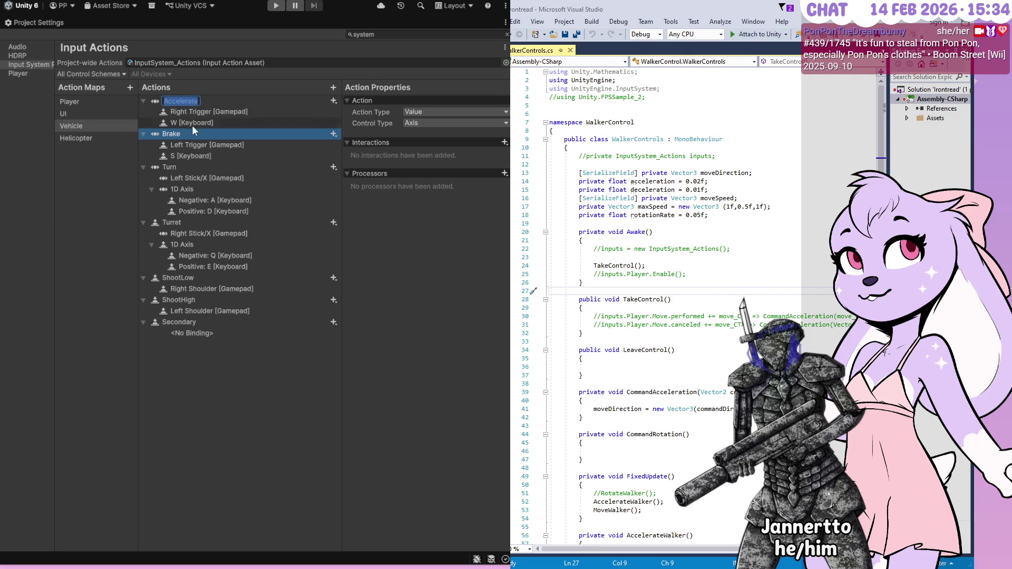
click(243, 102)
click(101, 138)
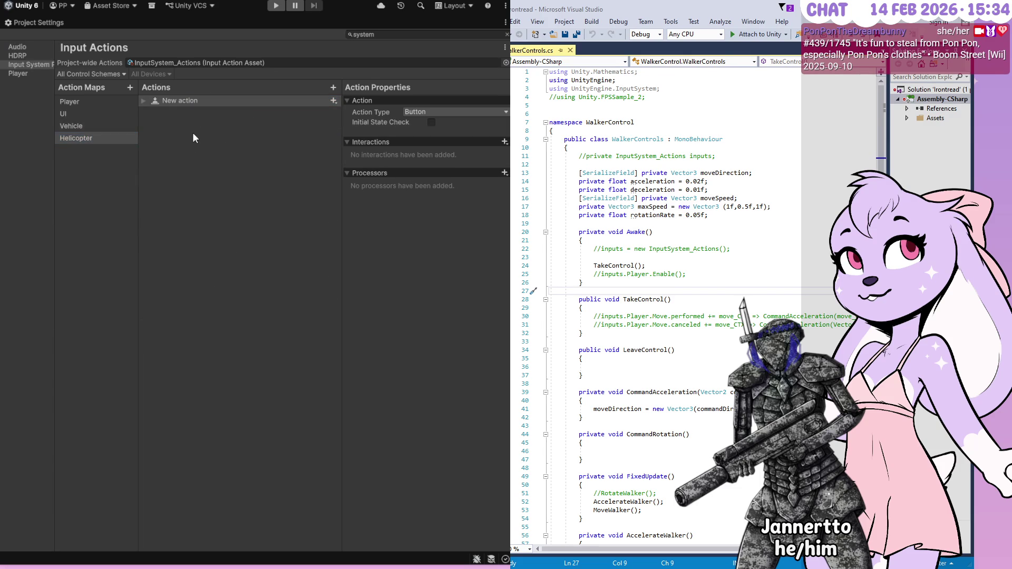
click(103, 126)
click(96, 138)
click(180, 100)
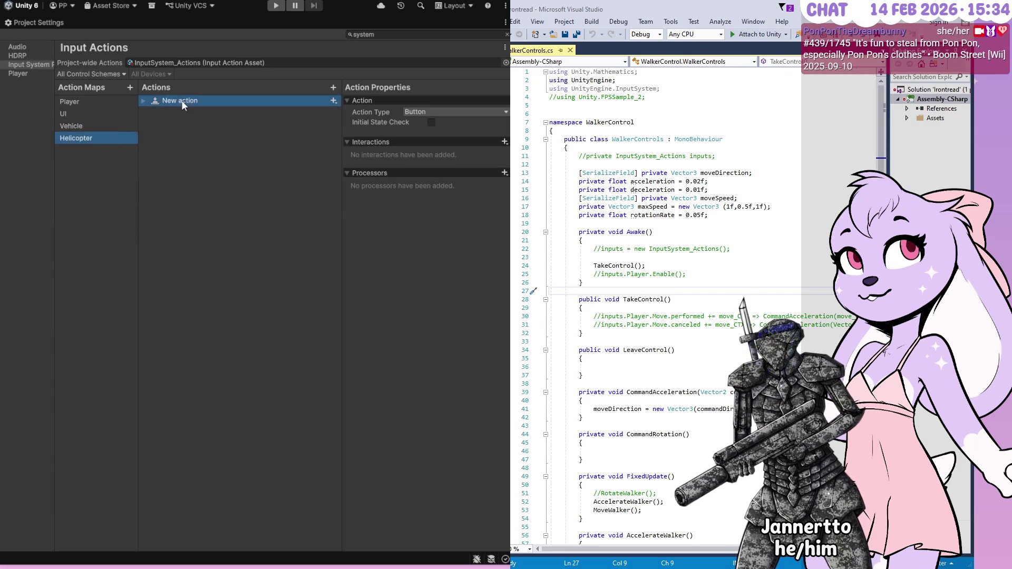
click(143, 100)
click(123, 102)
click(118, 125)
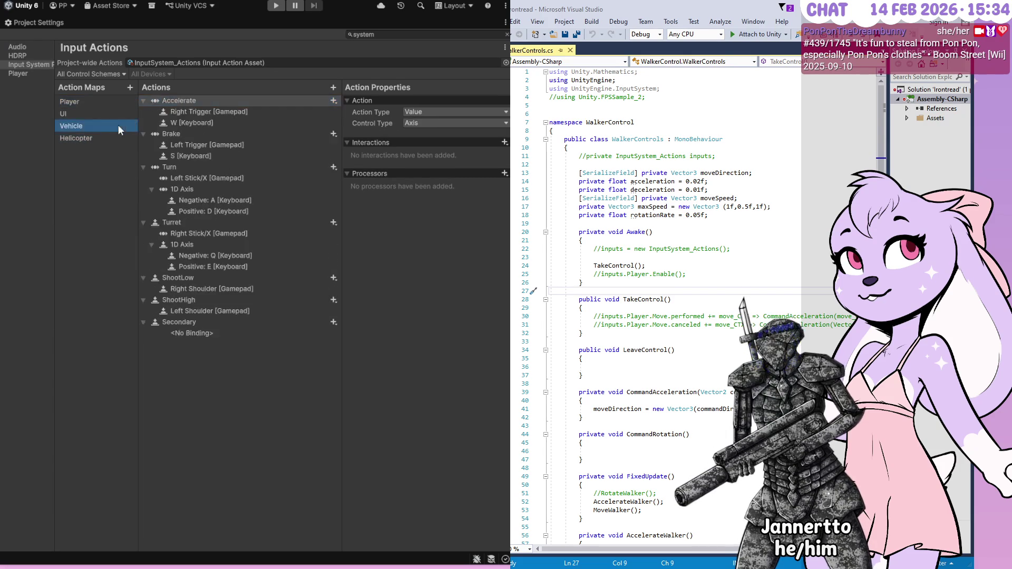
click(97, 137)
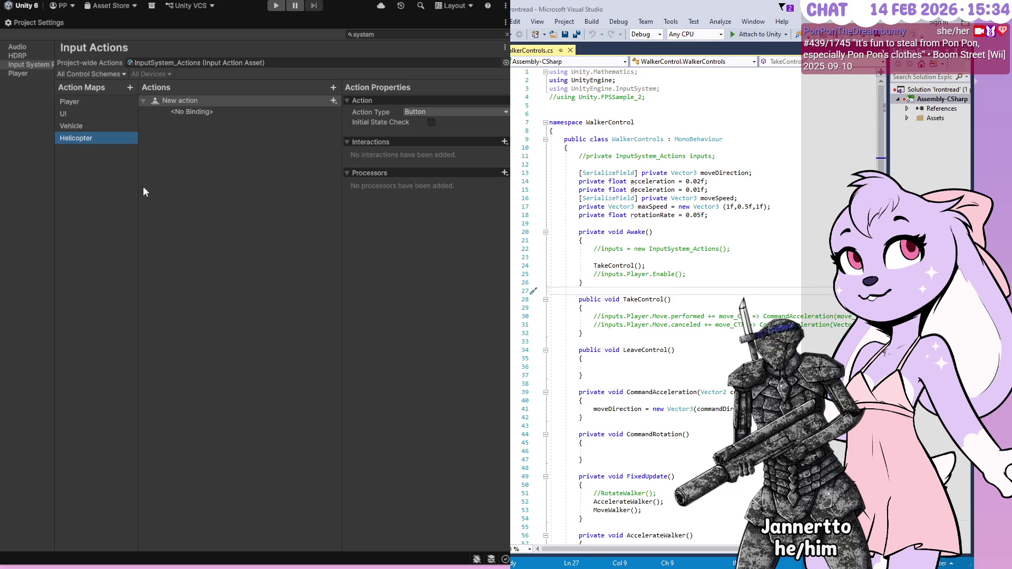
click(69, 125)
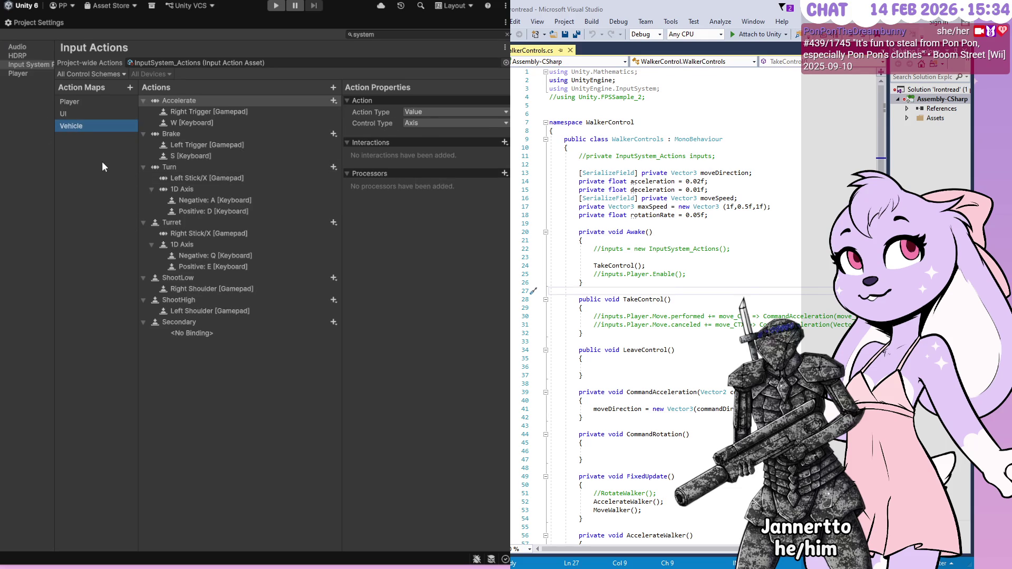
- Duplicate the Vehicle map, then select Secondary's empty binding in Vehicle
key(ctrl+d)
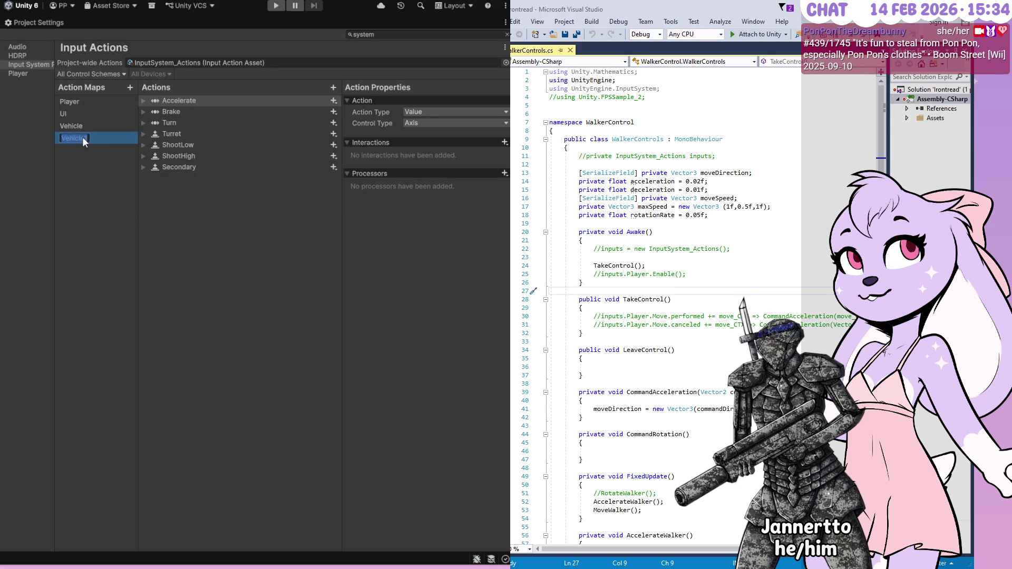
text(Hell)
click(95, 125)
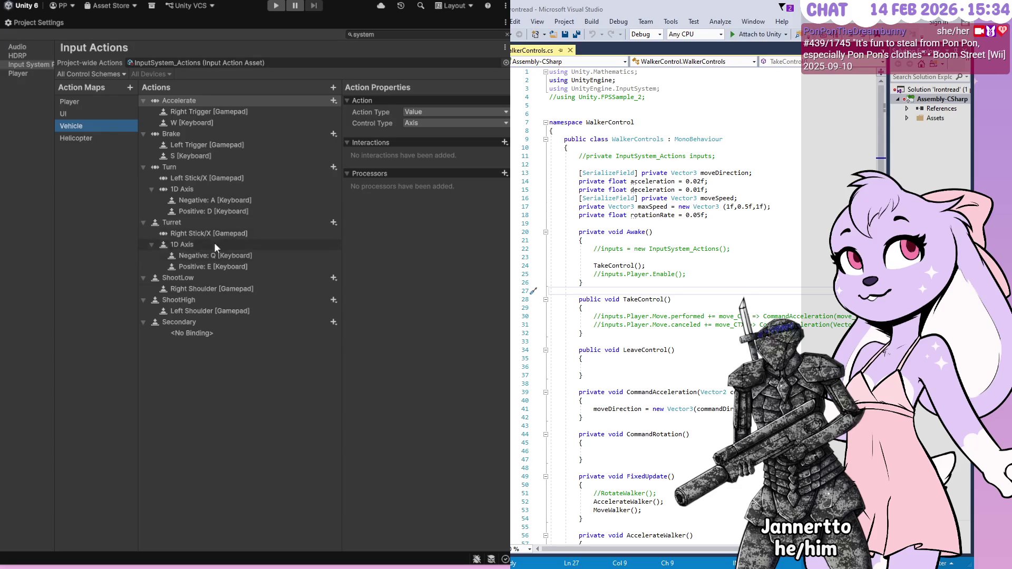
click(184, 334)
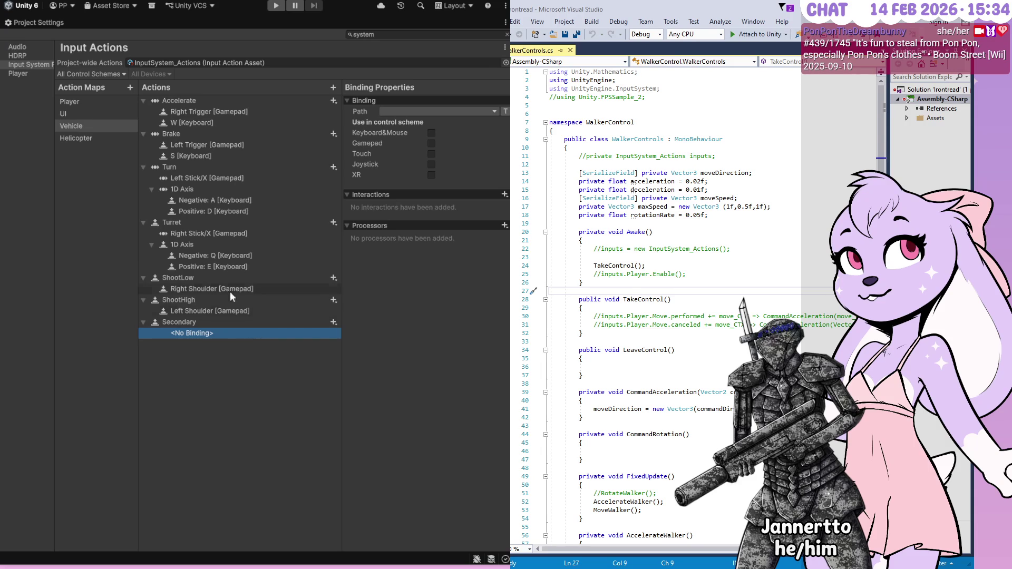
- Select ShootLow in the Vehicle map to show its Button action type properties
click(210, 279)
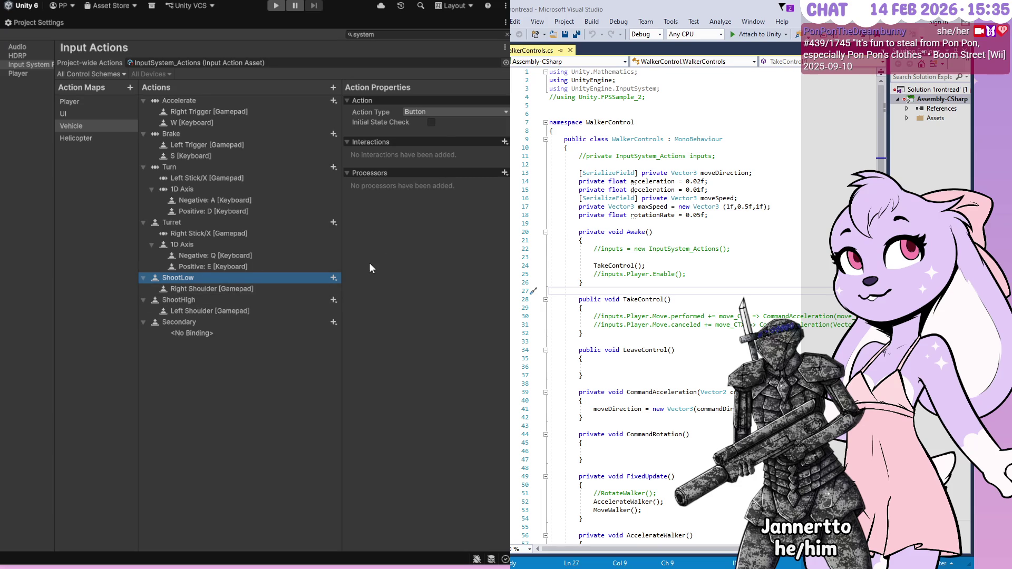
- Add new bindings to ShootLow and ShootHigh, binding ShootLow's to Button South [Gamepad]
click(335, 278)
click(345, 283)
click(333, 311)
click(247, 300)
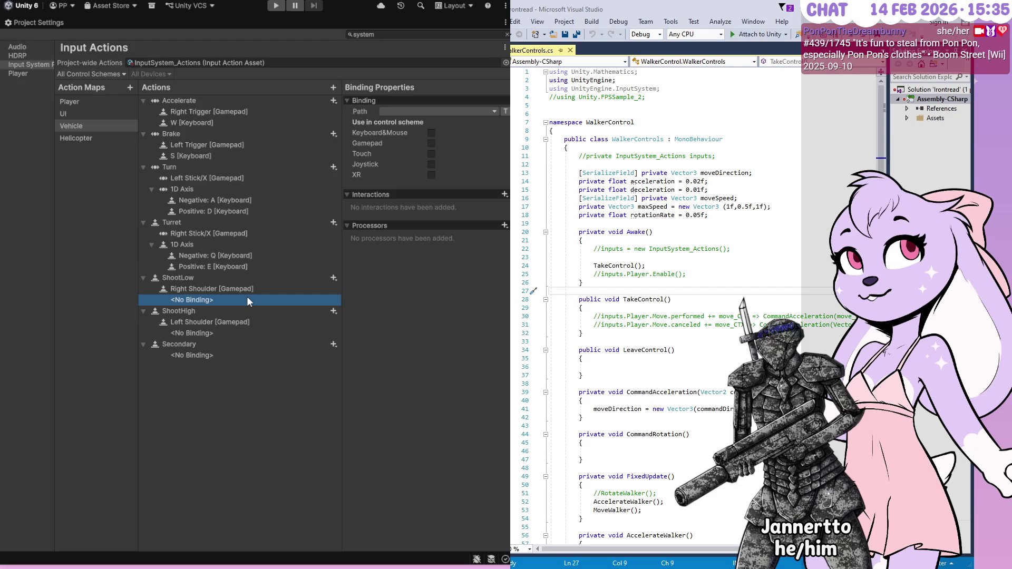
click(424, 109)
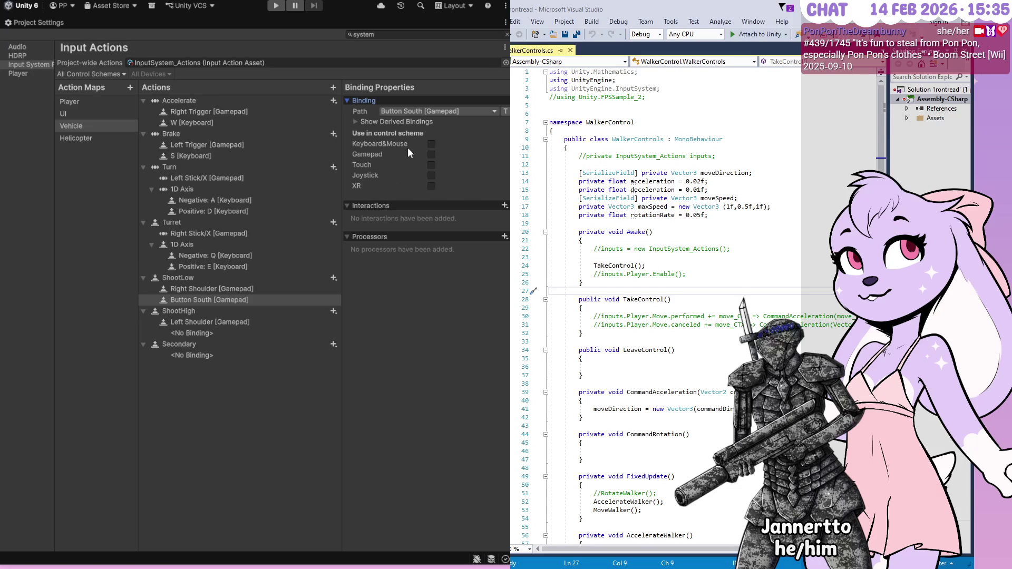
- Bind ShootHigh's new binding to Button West [Gamepad], then select Secondary's empty binding
click(224, 332)
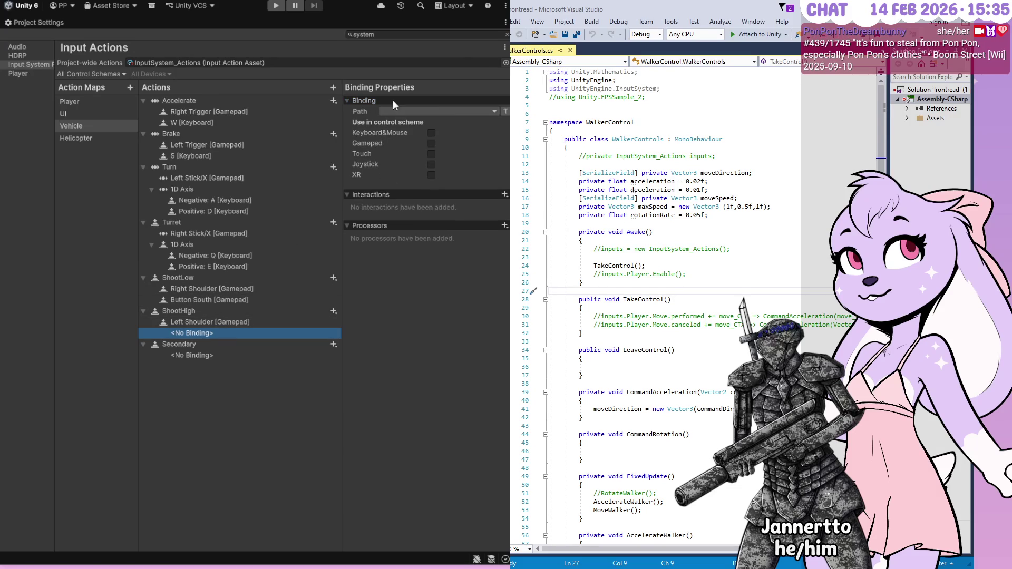
click(398, 112)
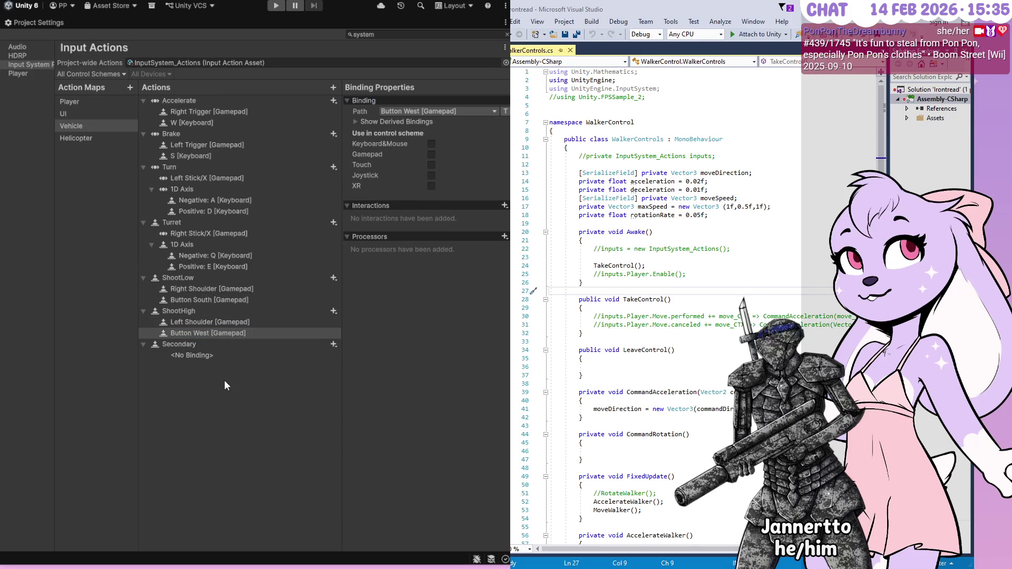
click(210, 356)
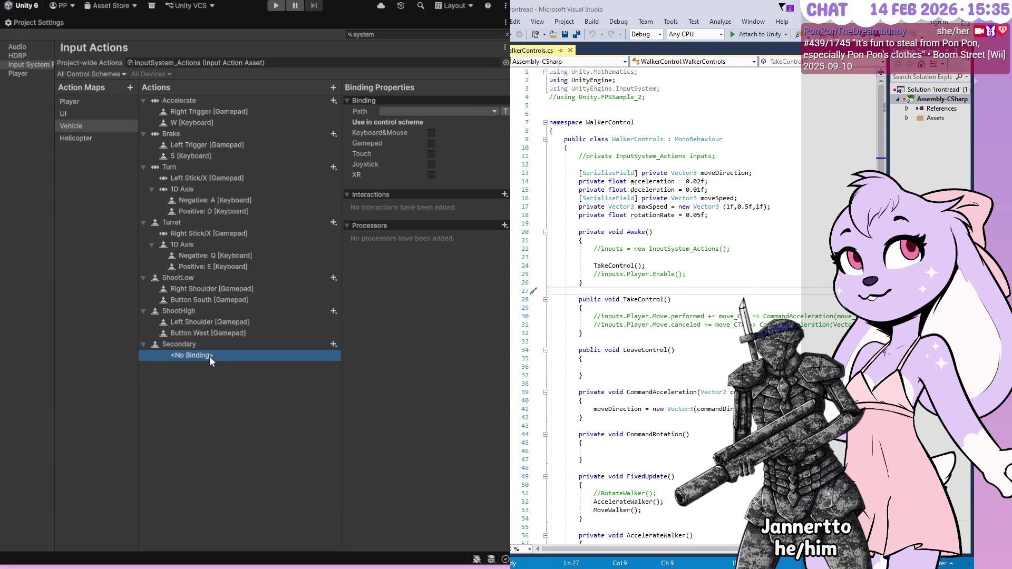
- Put Secondary's binding in the Gamepad scheme with path Button East [Gamepad]
click(371, 142)
click(208, 333)
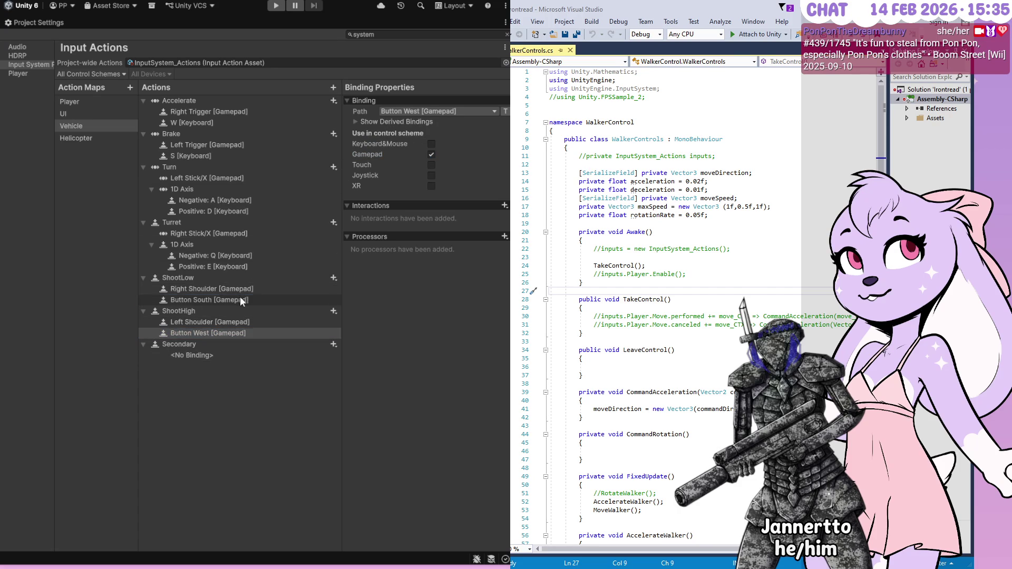
click(239, 298)
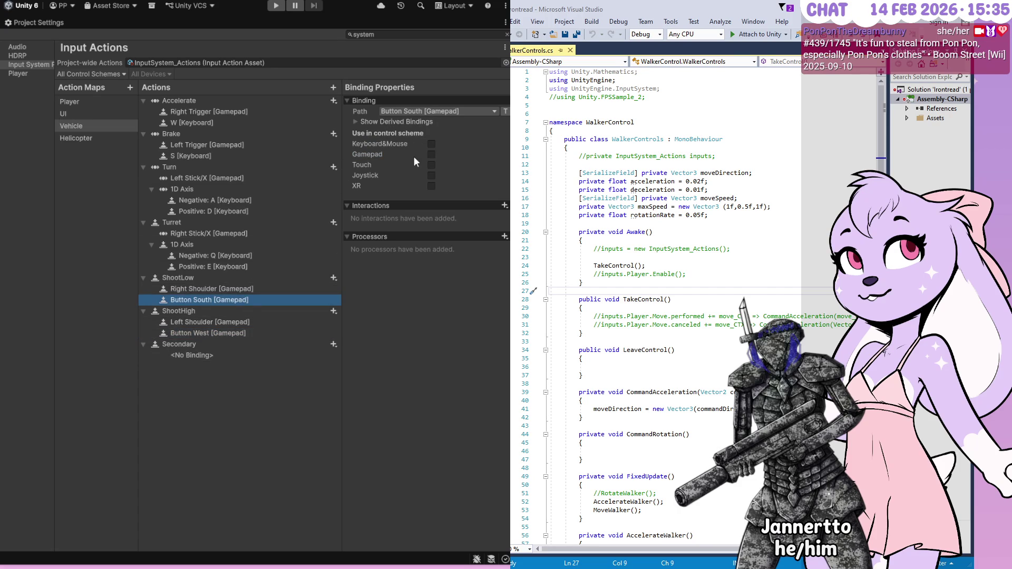
click(224, 357)
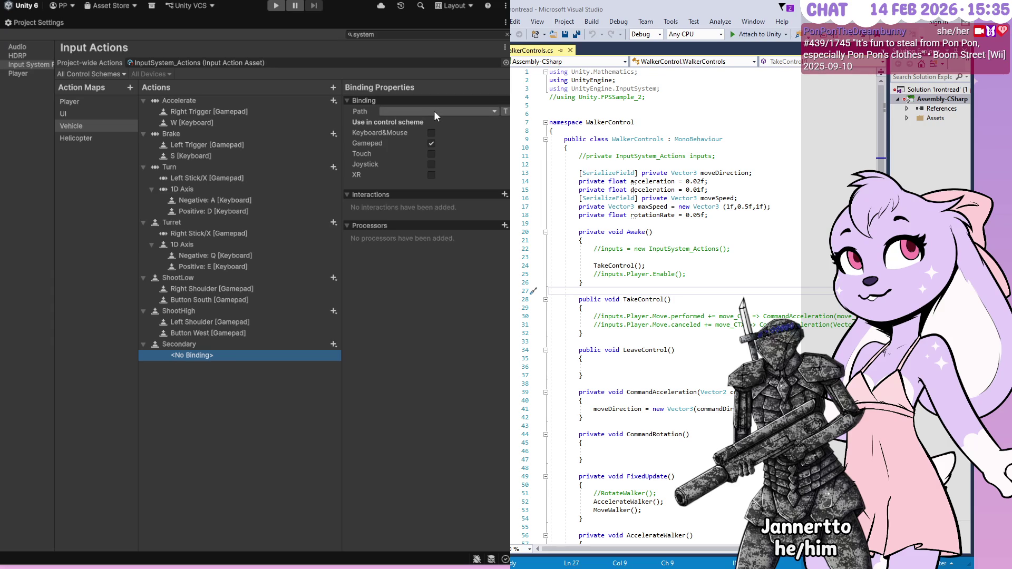
click(405, 112)
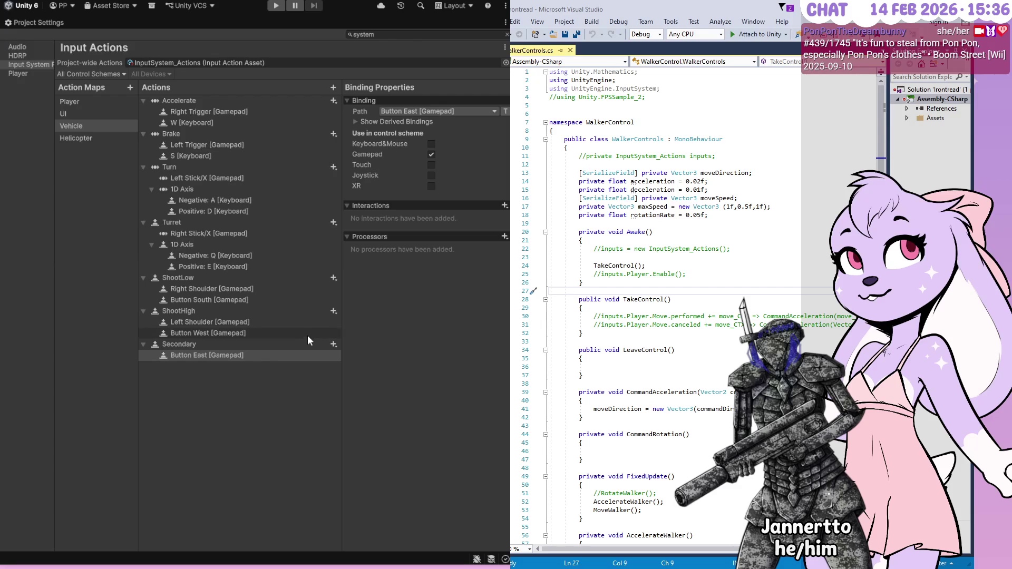
click(299, 355)
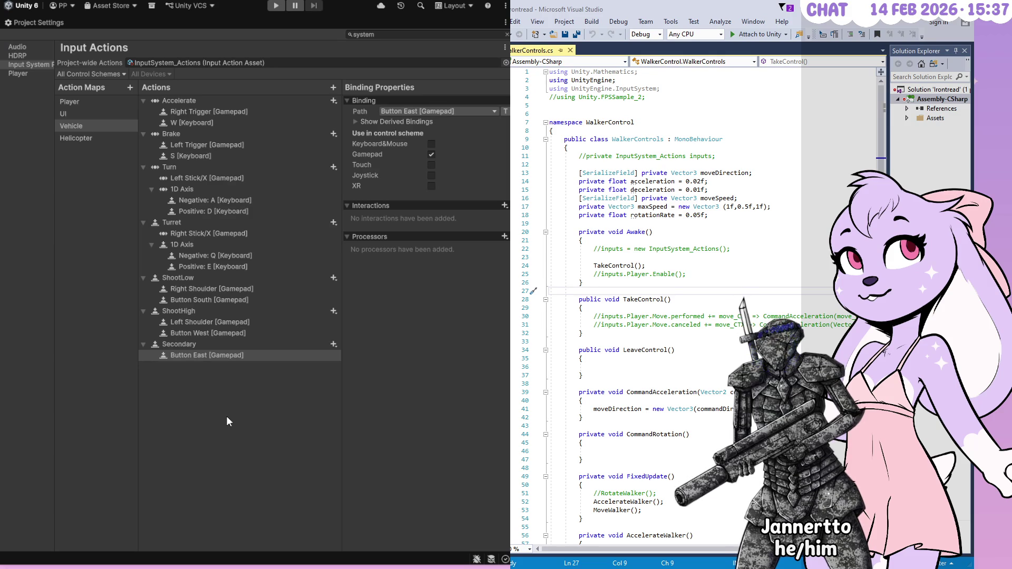
click(181, 358)
click(175, 389)
right_click(204, 405)
click(217, 388)
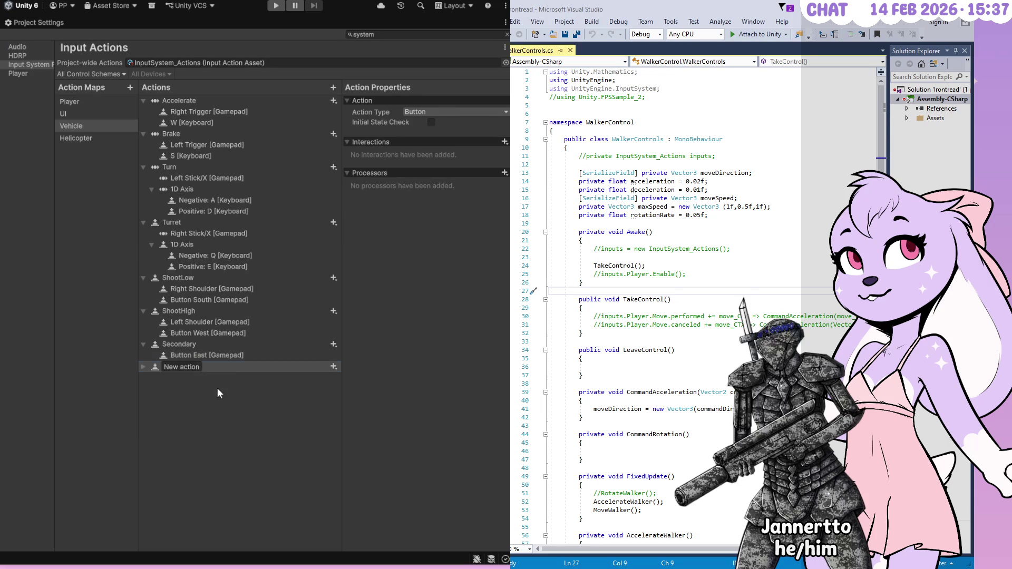
text(Pause)
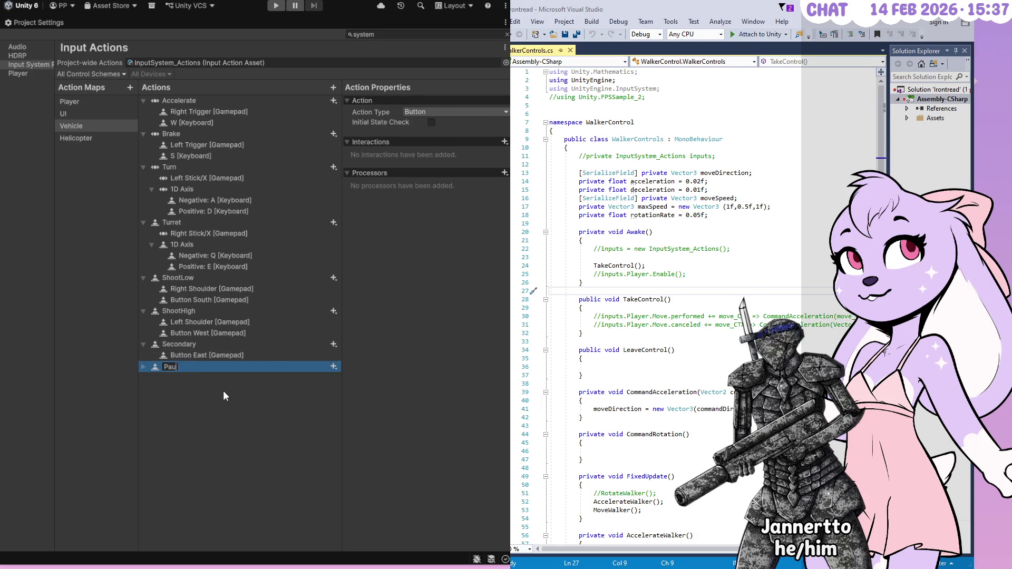
key(Return)
click(143, 367)
click(199, 377)
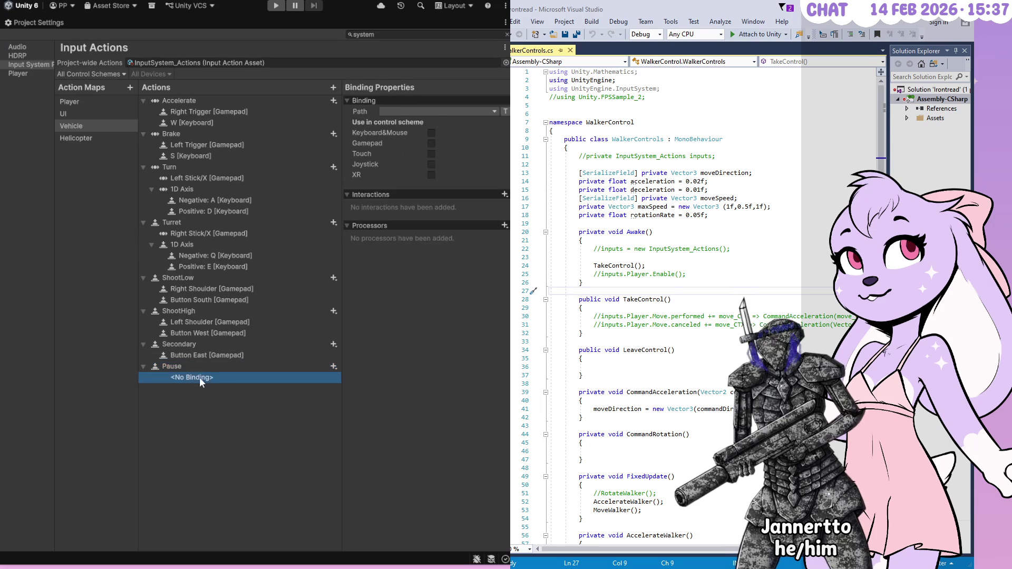
click(431, 143)
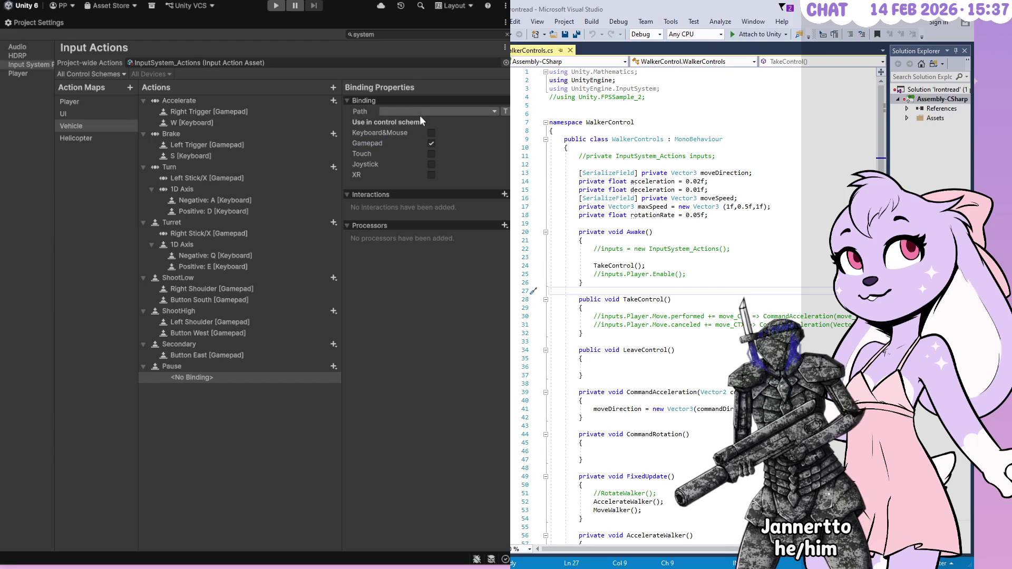
click(404, 111)
click(404, 147)
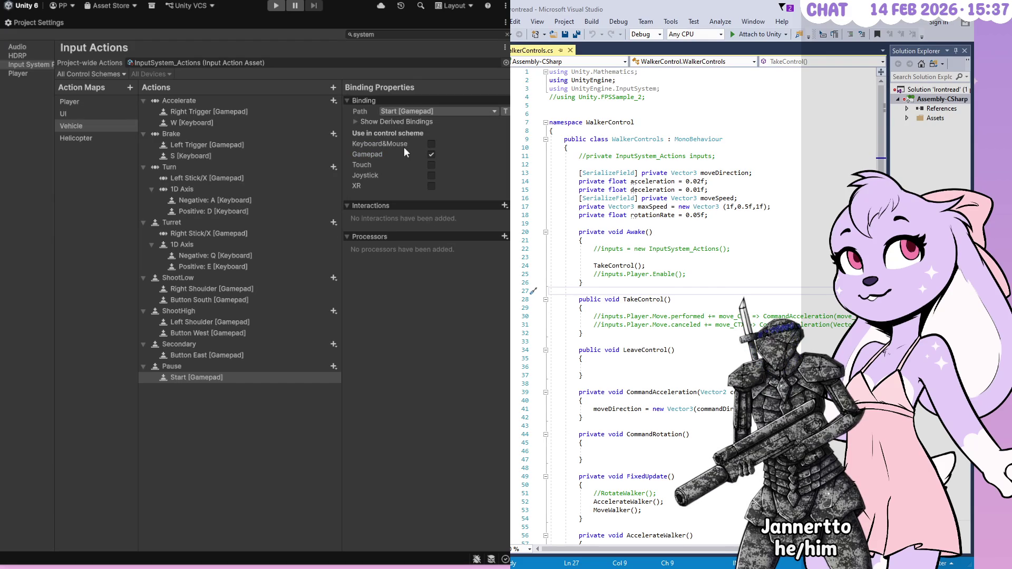
click(179, 368)
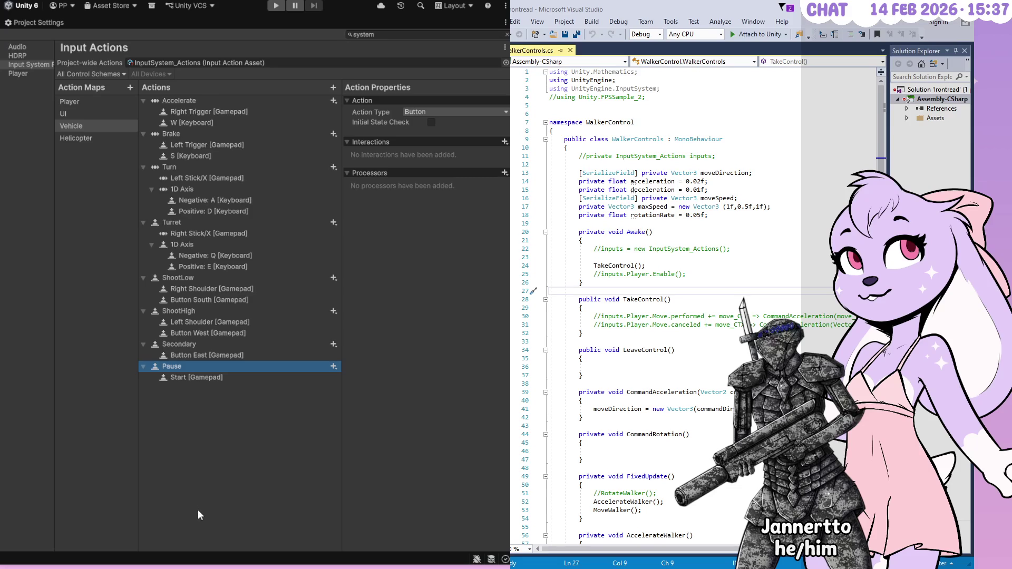
key(Delete)
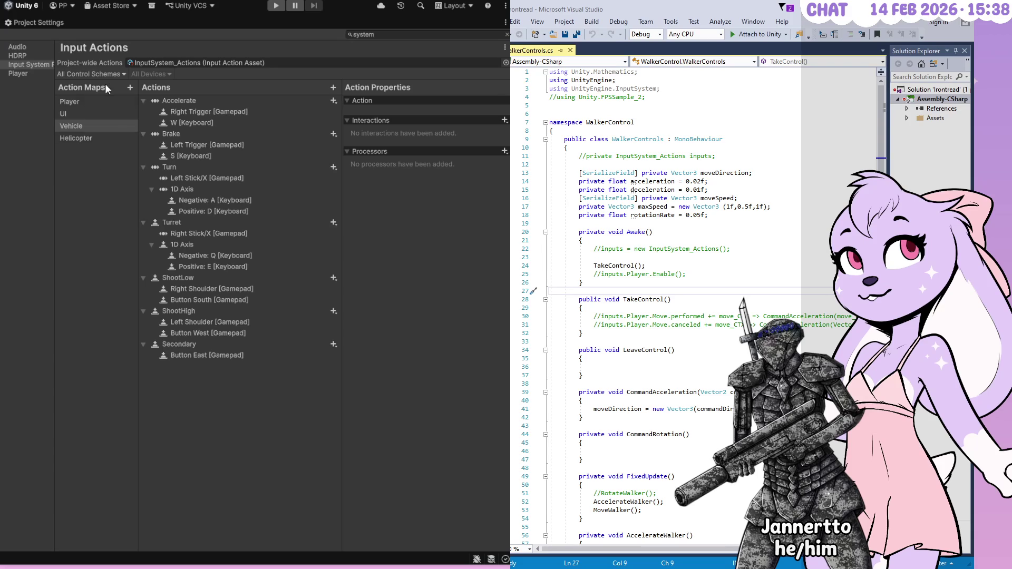
click(129, 86)
- Name the new action map Menu and rename its default action to Navigate
text(Menu)
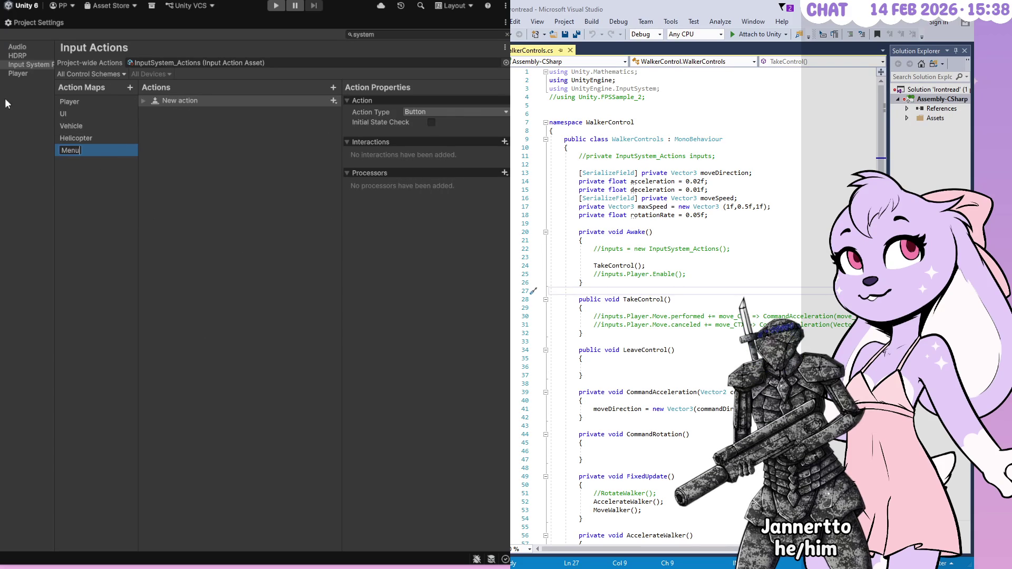
key(Return)
click(143, 101)
click(178, 100)
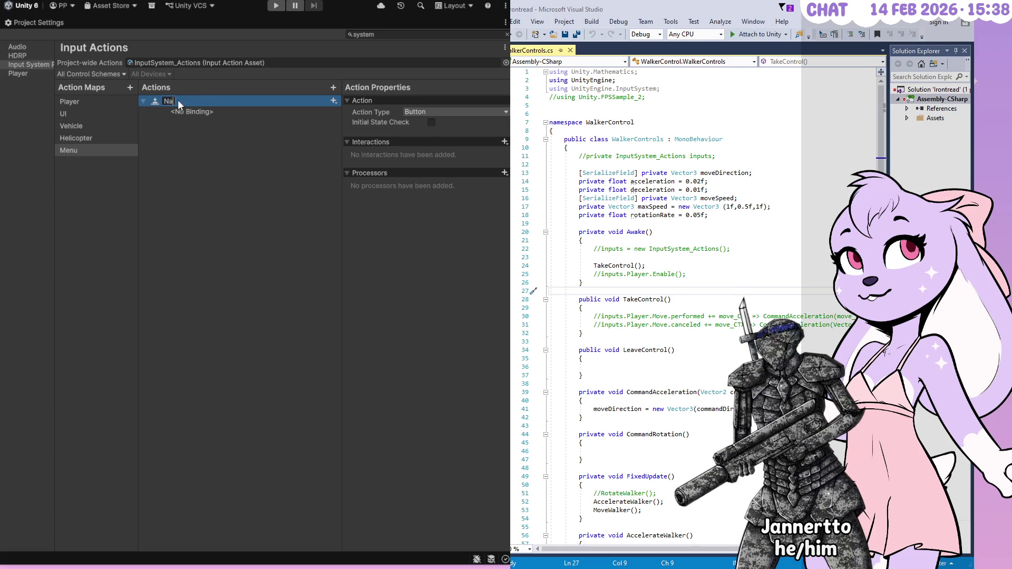
text(vigate)
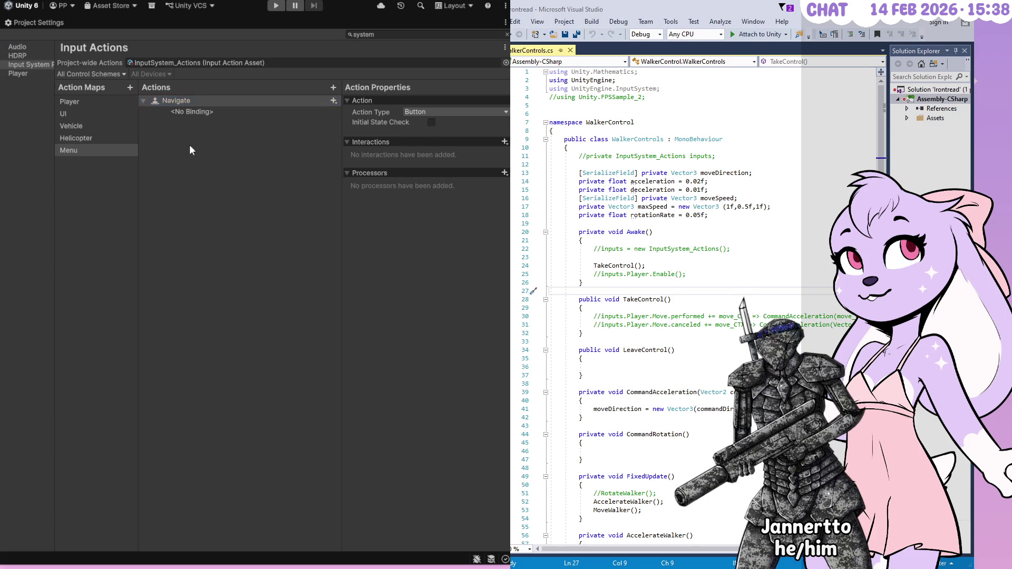
key(ctrl+v)
- Add a Confirm action to the Menu map and select its empty binding
click(178, 124)
key(Delete)
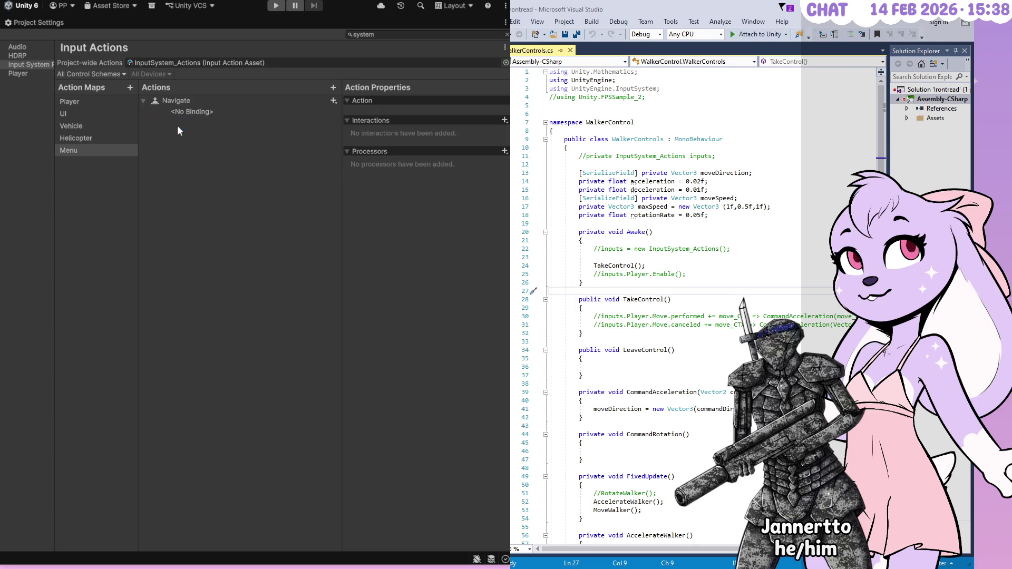
text(Confirm)
key(Return)
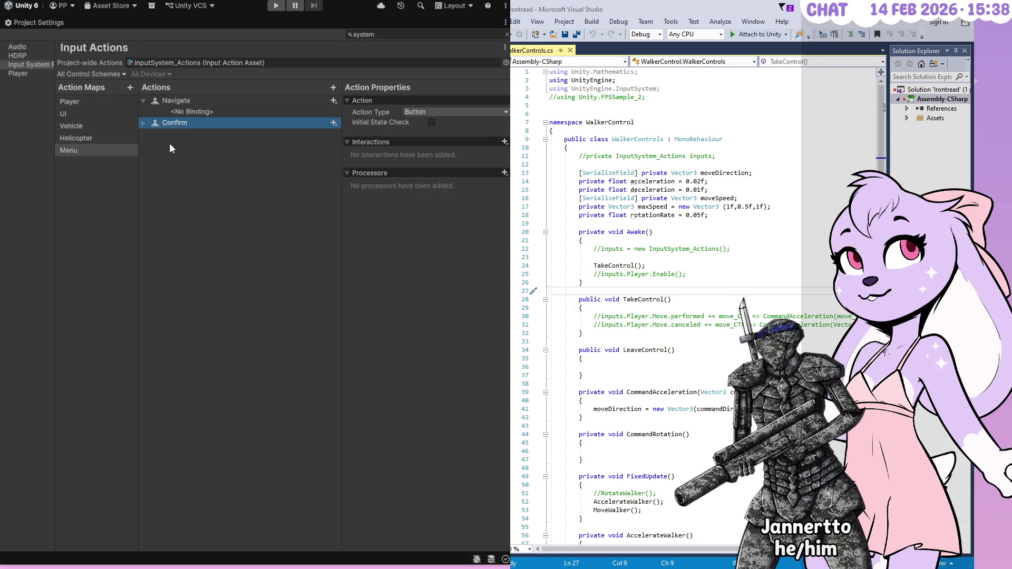
click(143, 123)
click(242, 134)
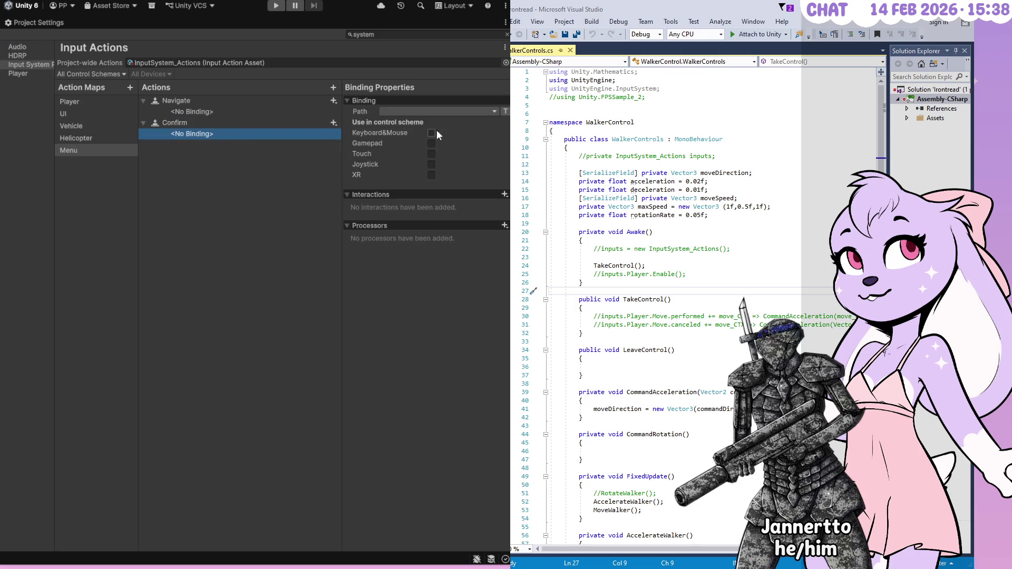
- Bind Confirm to Button South [Gamepad] in the Gamepad scheme and show its derived bindings
click(431, 144)
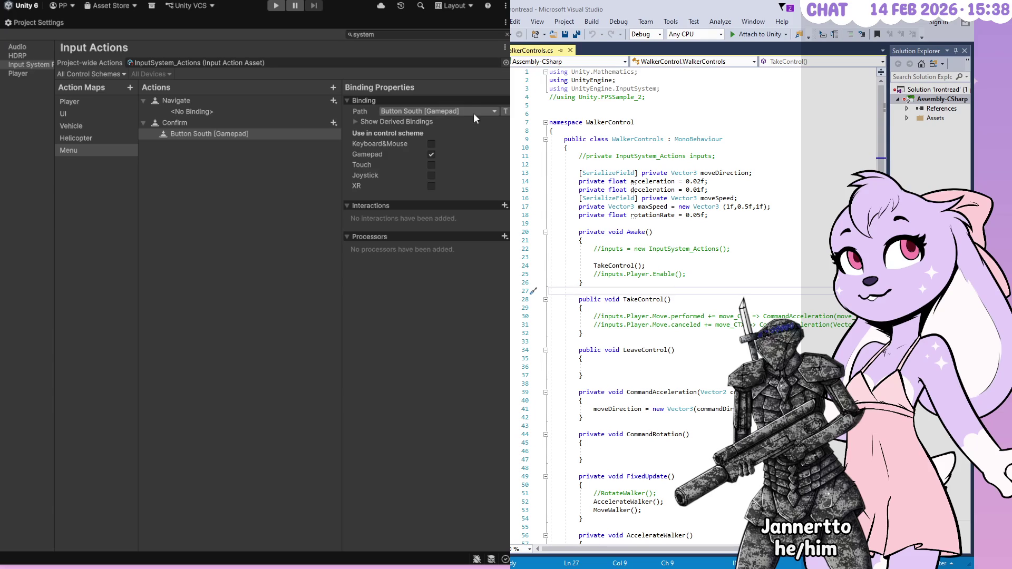
click(412, 120)
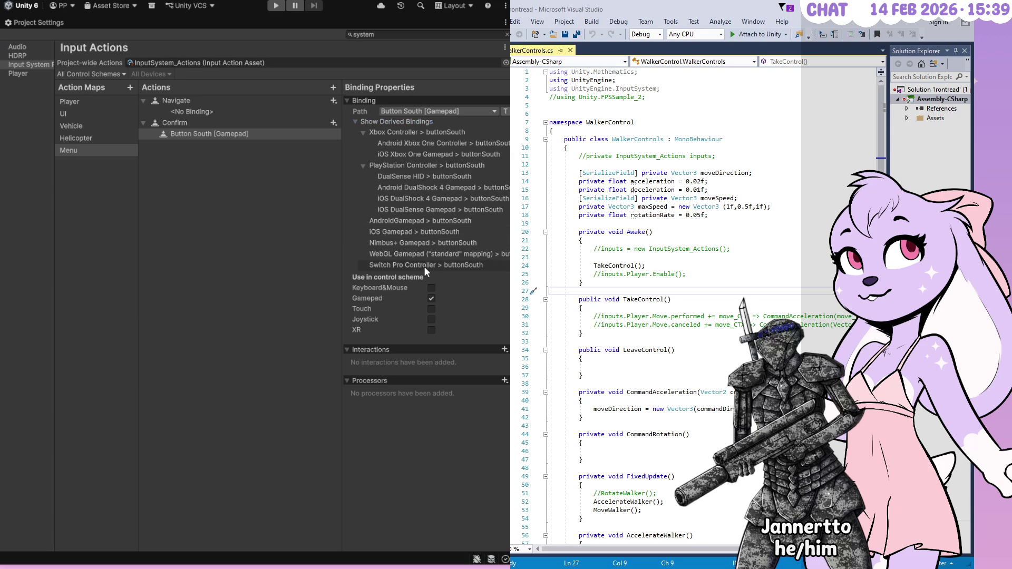
- Collapse the Xbox and PlayStation derived bindings and switch Confirm's path to PrimaryAction [Gamepad]
click(363, 132)
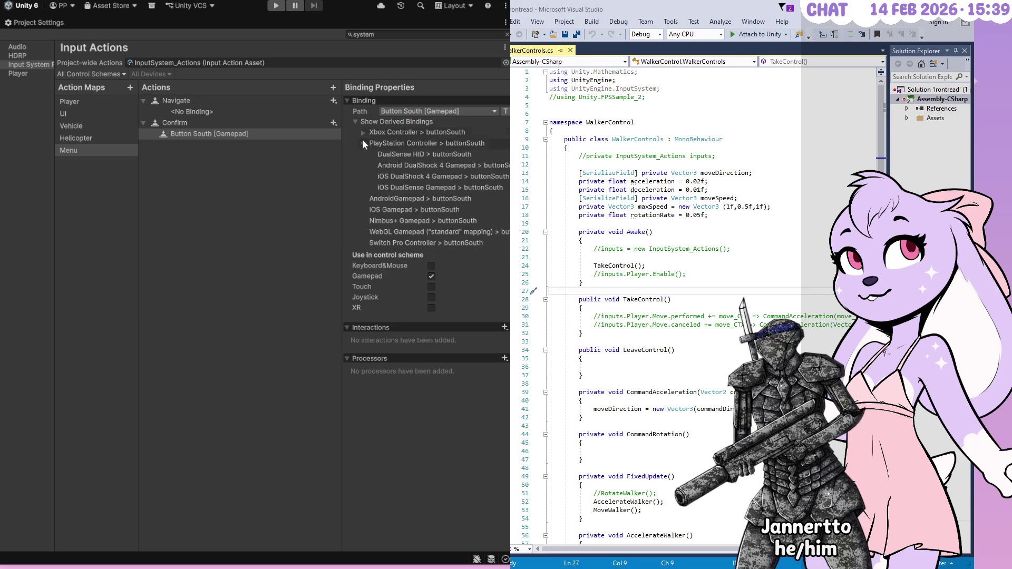
click(363, 144)
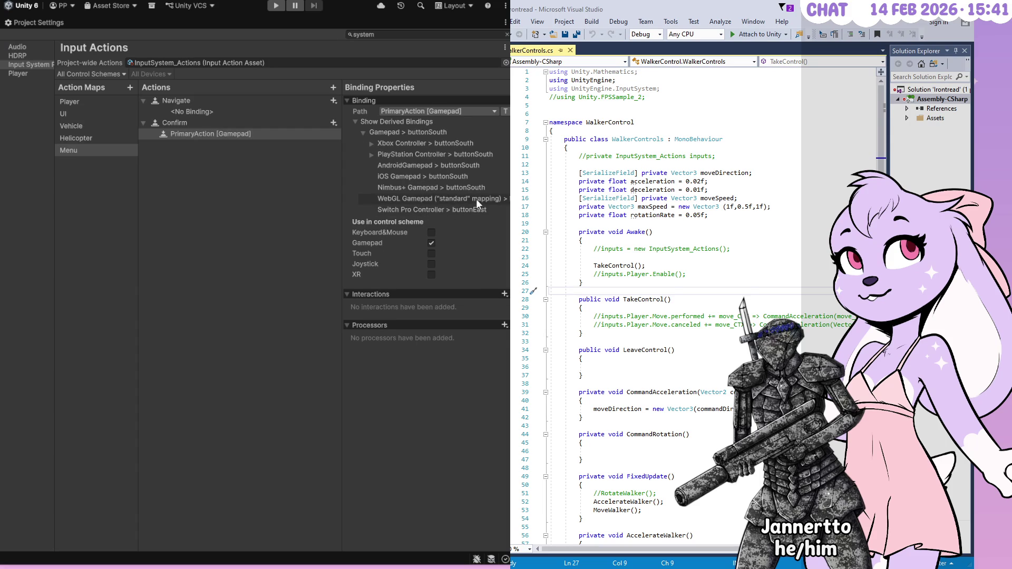
click(371, 154)
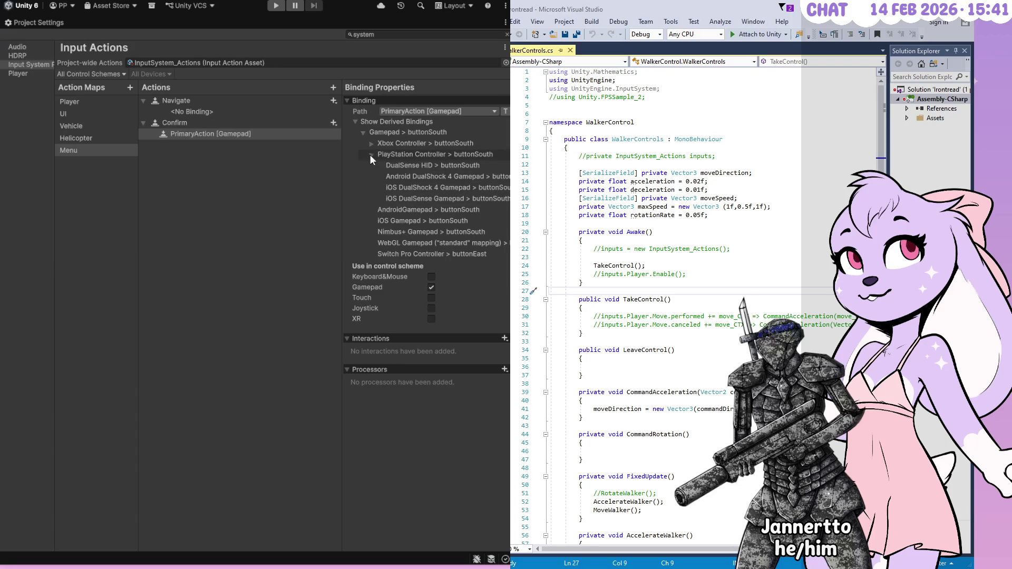
click(371, 154)
click(370, 143)
click(369, 143)
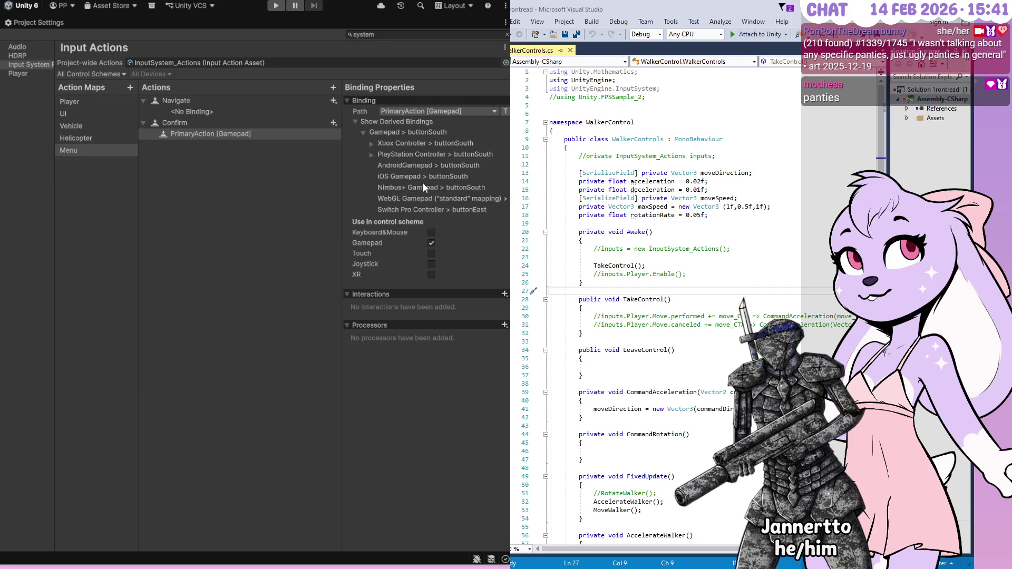
click(393, 101)
click(383, 101)
- Undo back to Confirm's PrimaryAction [Gamepad] binding and review its derived buttonSouth bindings
key(ctrl+z)
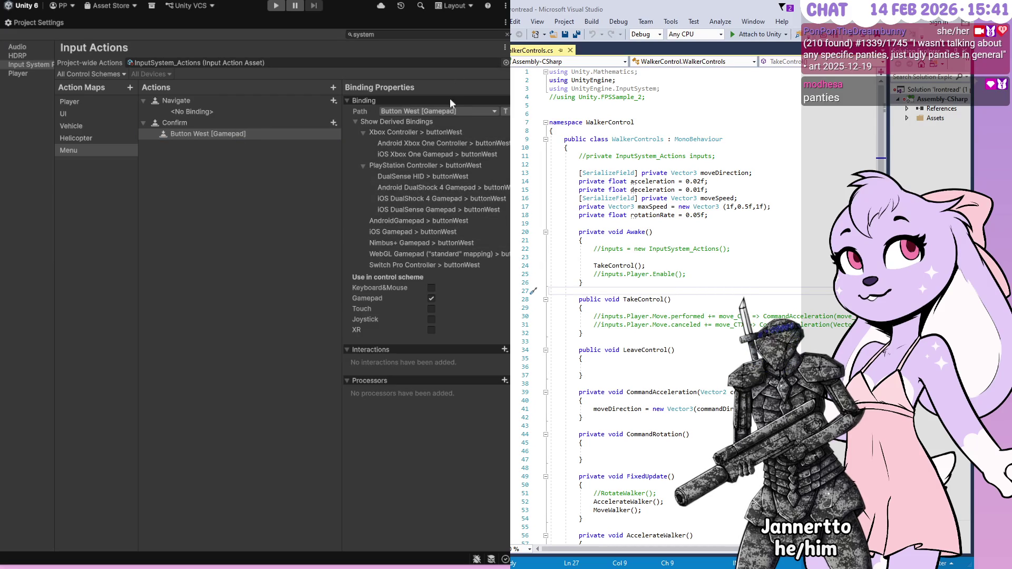
key(ctrl+z)
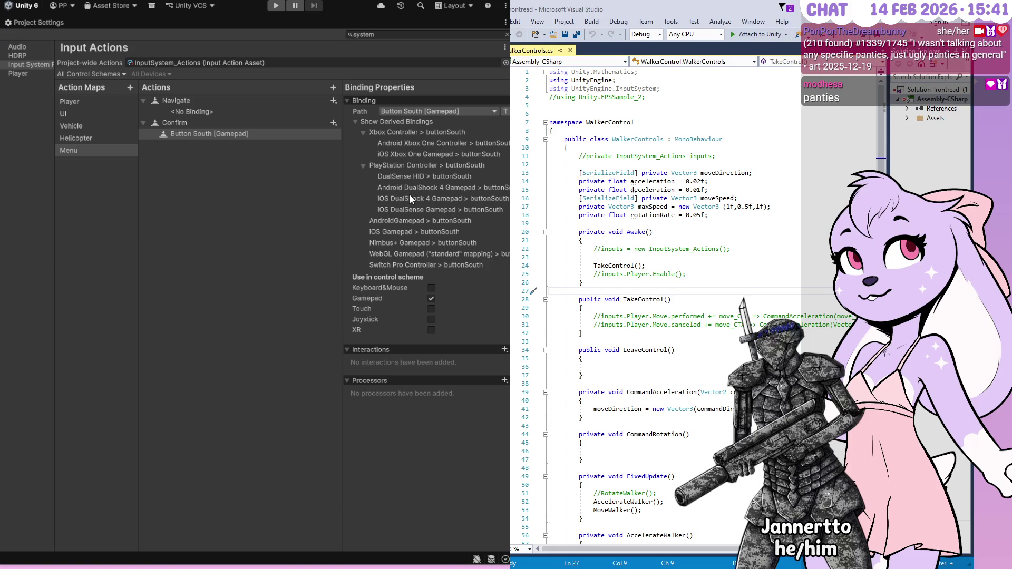
click(370, 154)
click(371, 143)
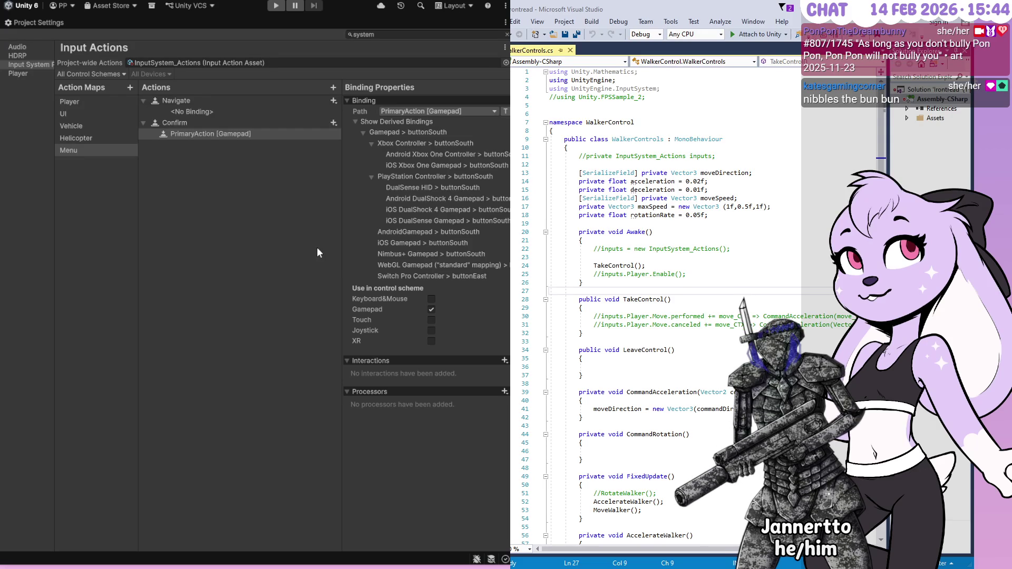
- Add a new action named Cancel below Confirm and reveal its empty binding
right_click(177, 160)
click(195, 167)
text(C)
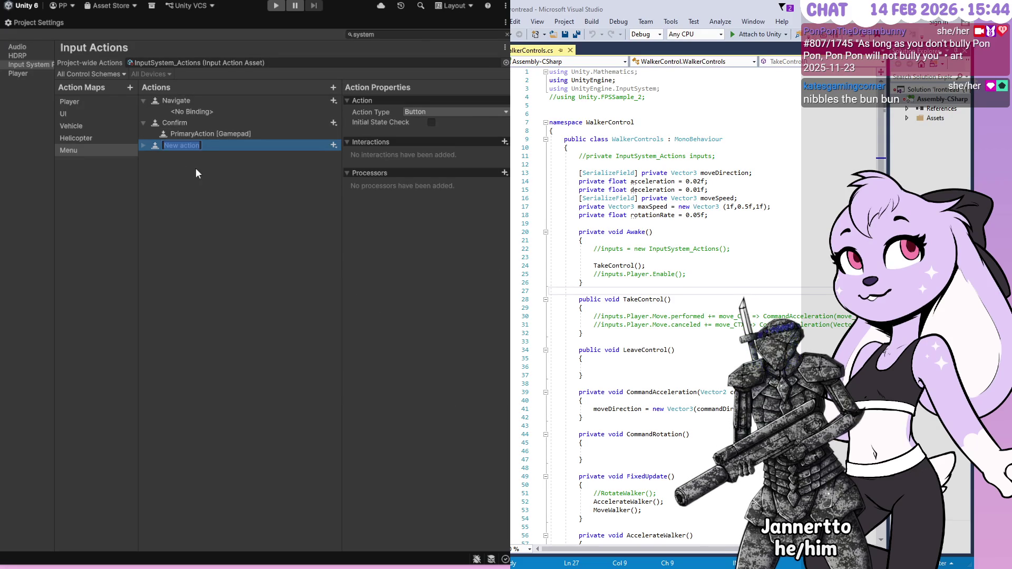
text(ancel)
key(Return)
click(143, 145)
click(182, 157)
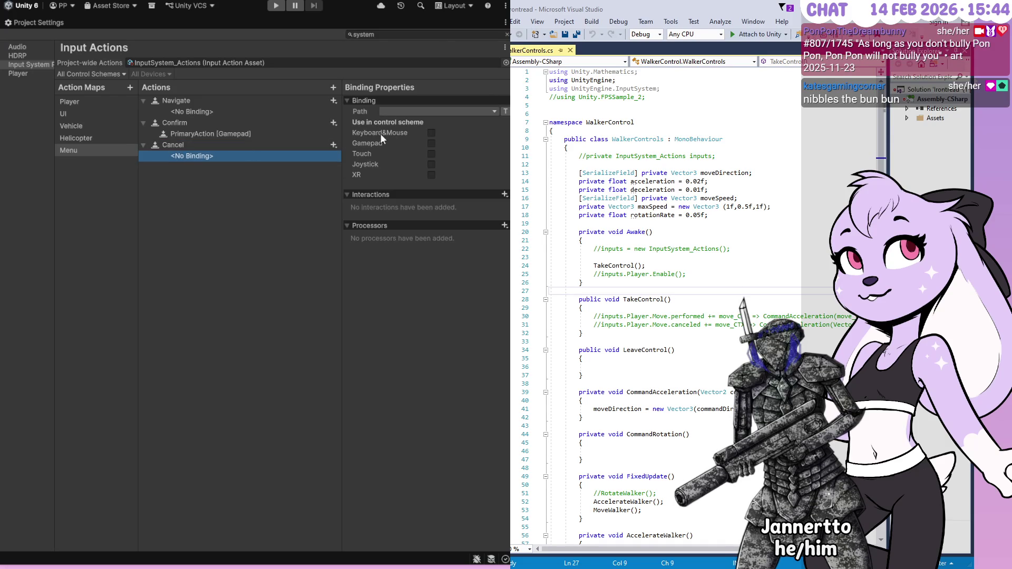
- Try PrimaryTrigger [Gamepad] as Cancel's binding path, then undo the change
click(493, 112)
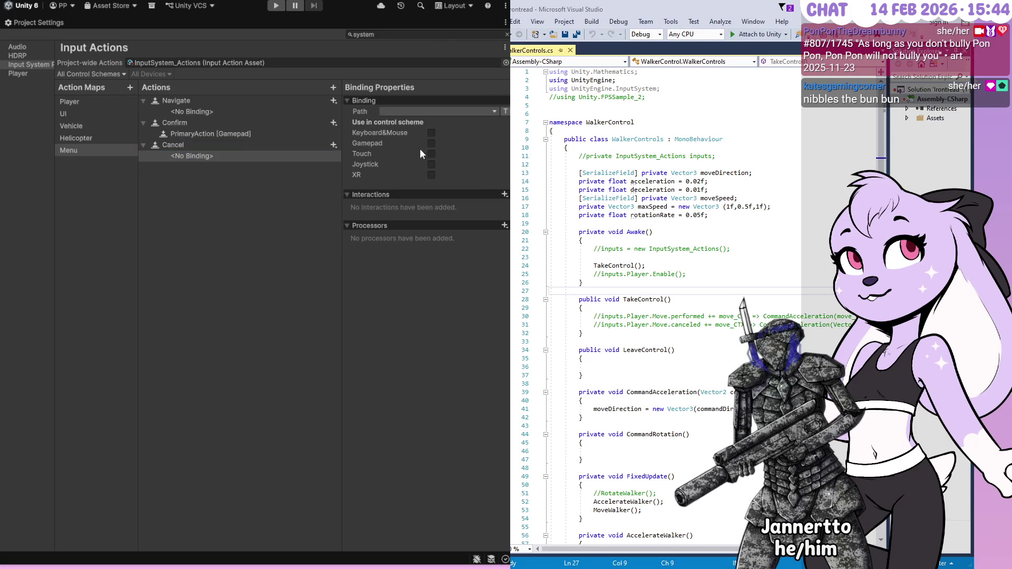
click(439, 203)
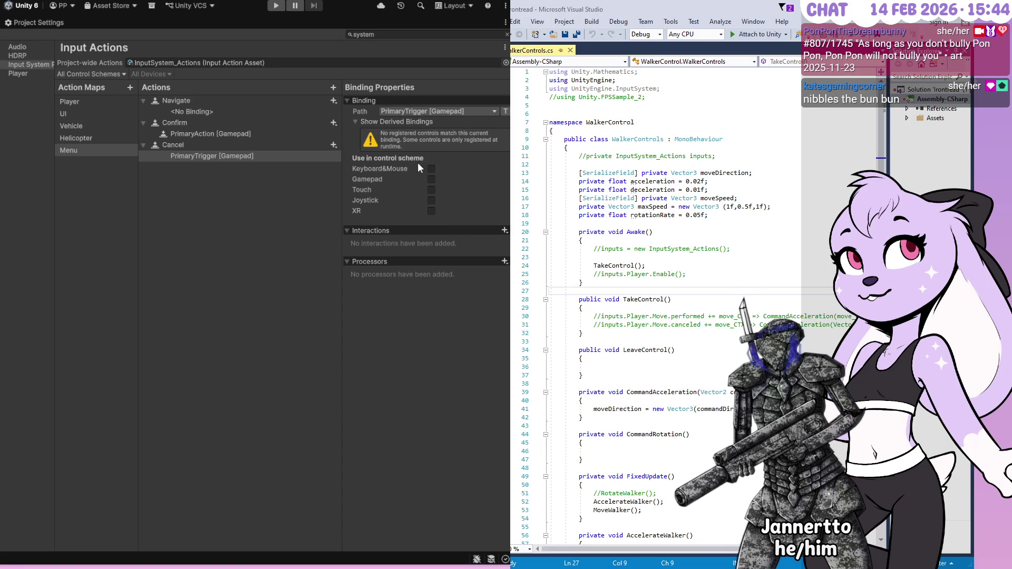
click(416, 100)
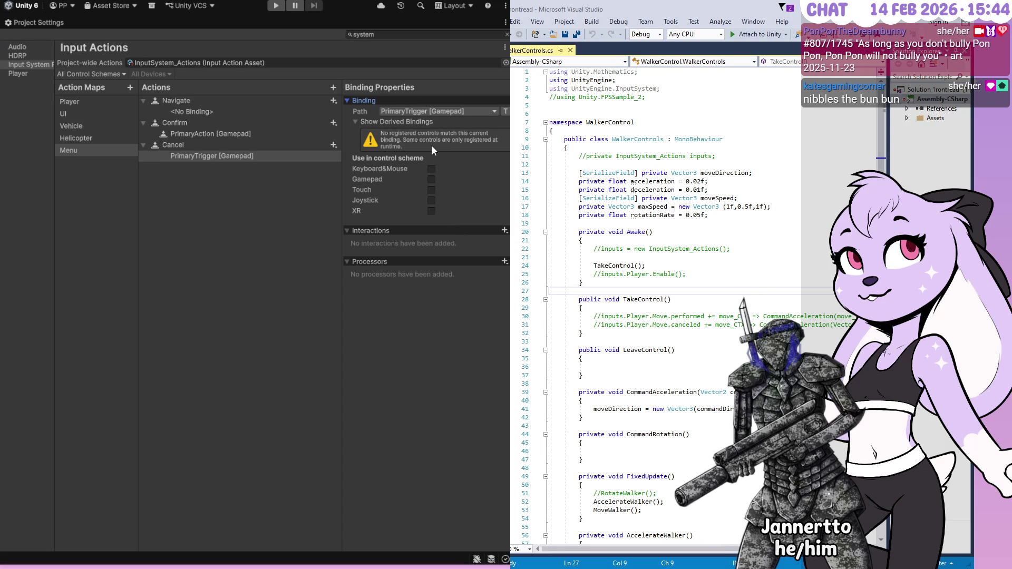
click(437, 119)
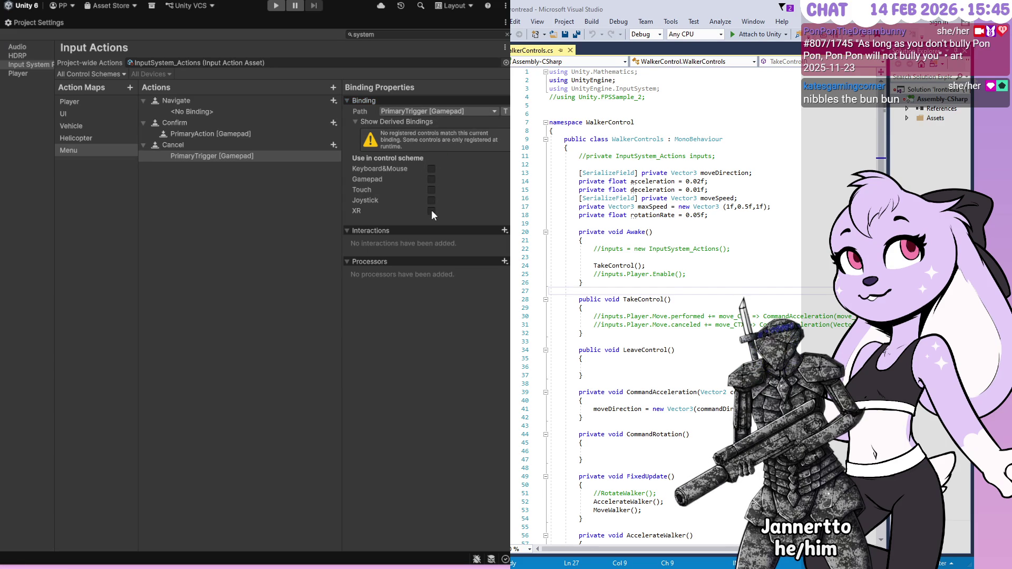
key(ctrl+z)
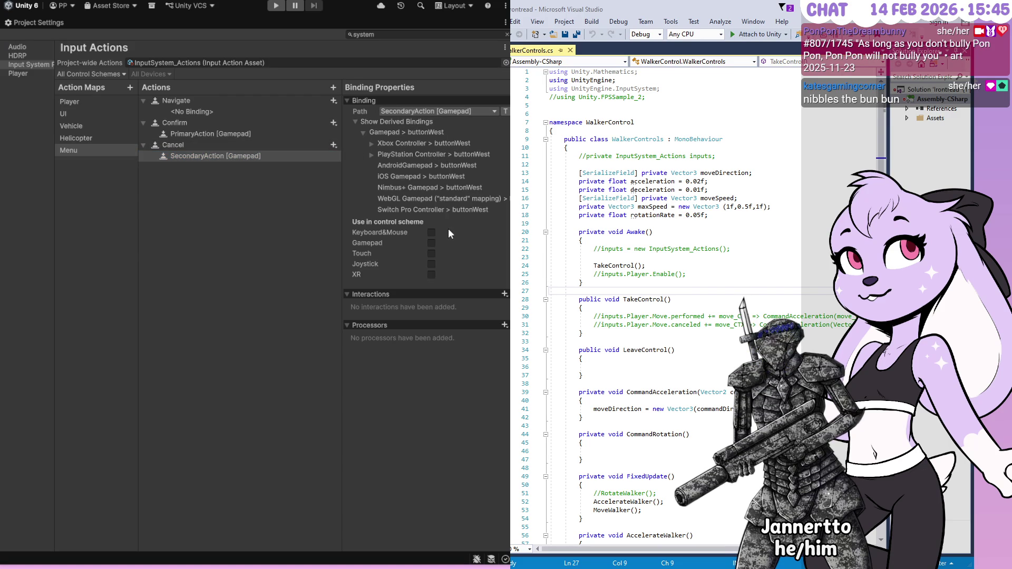
key(ctrl+z)
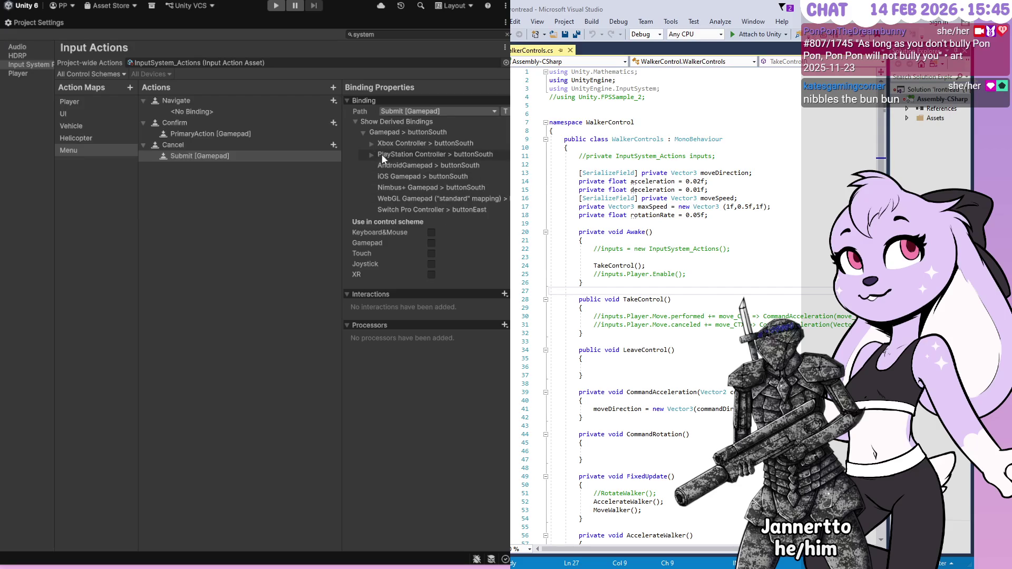
- Bind Cancel to SecondaryAction [Gamepad] and check its derived buttonWest bindings
click(369, 154)
click(371, 144)
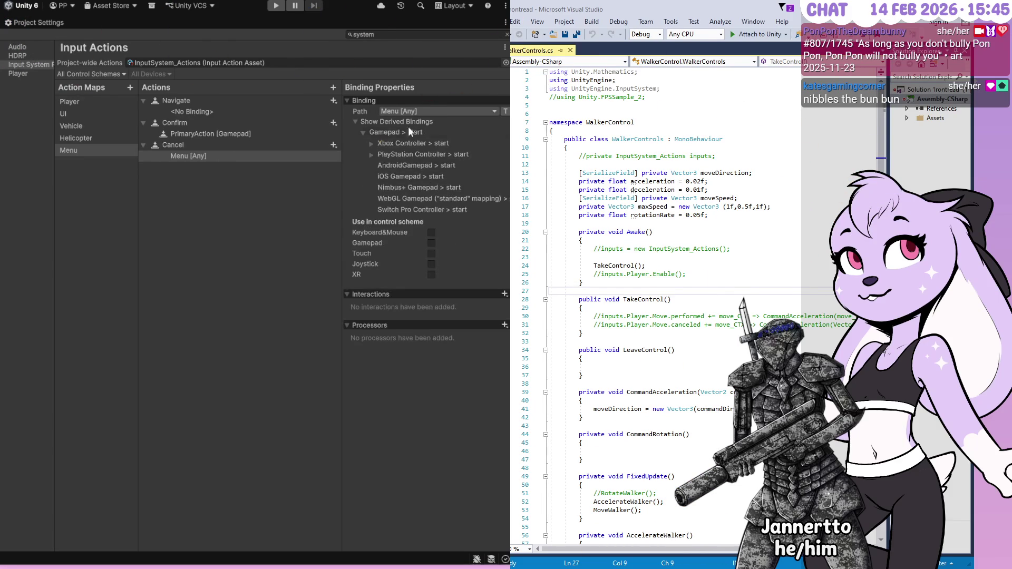
click(372, 154)
click(372, 144)
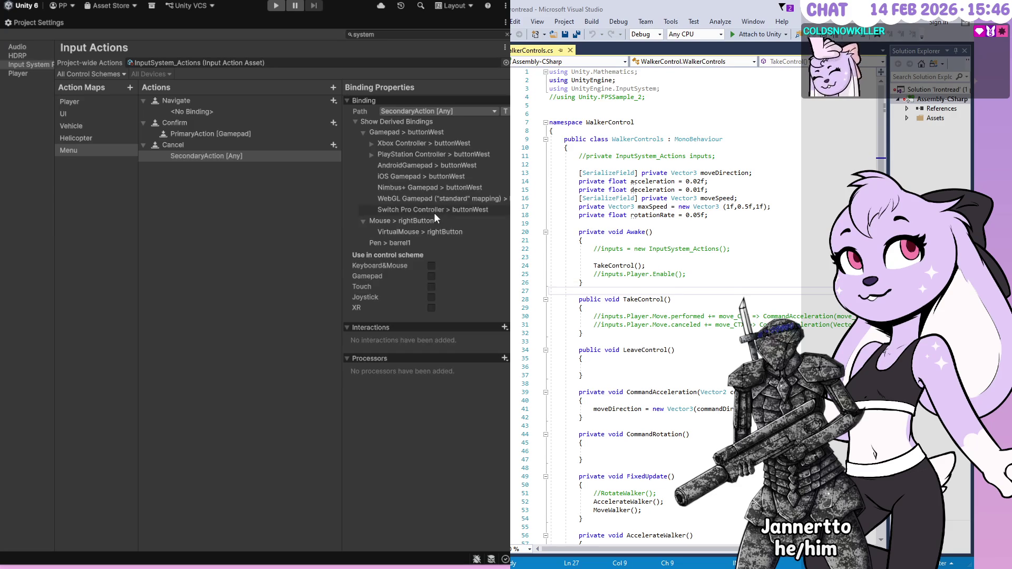
click(222, 156)
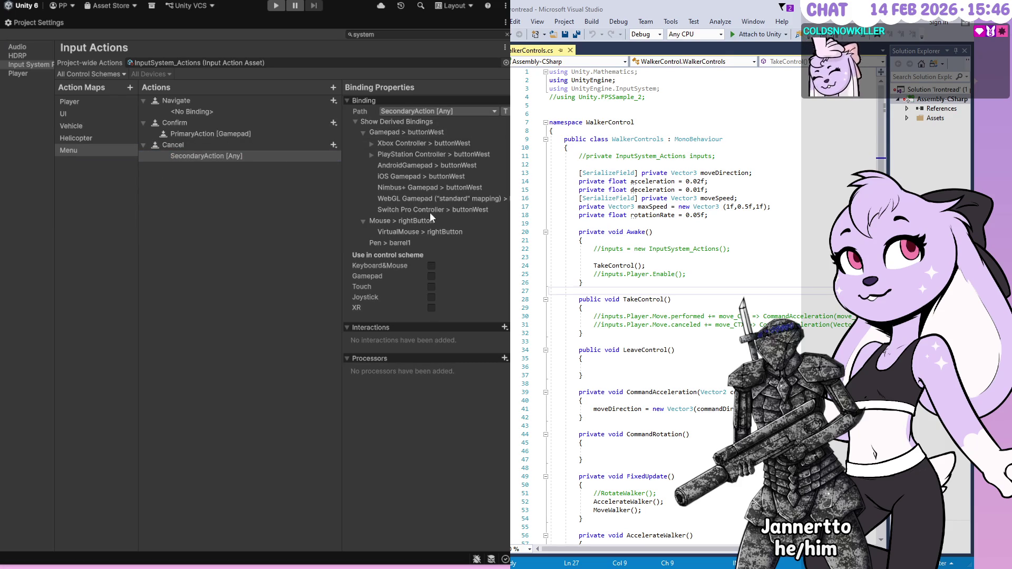
click(369, 153)
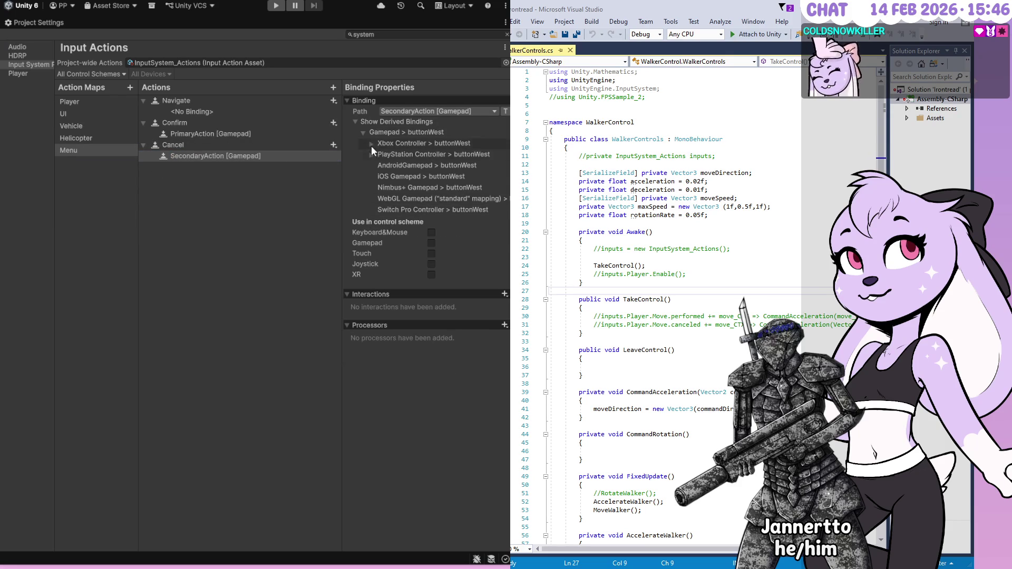
click(372, 144)
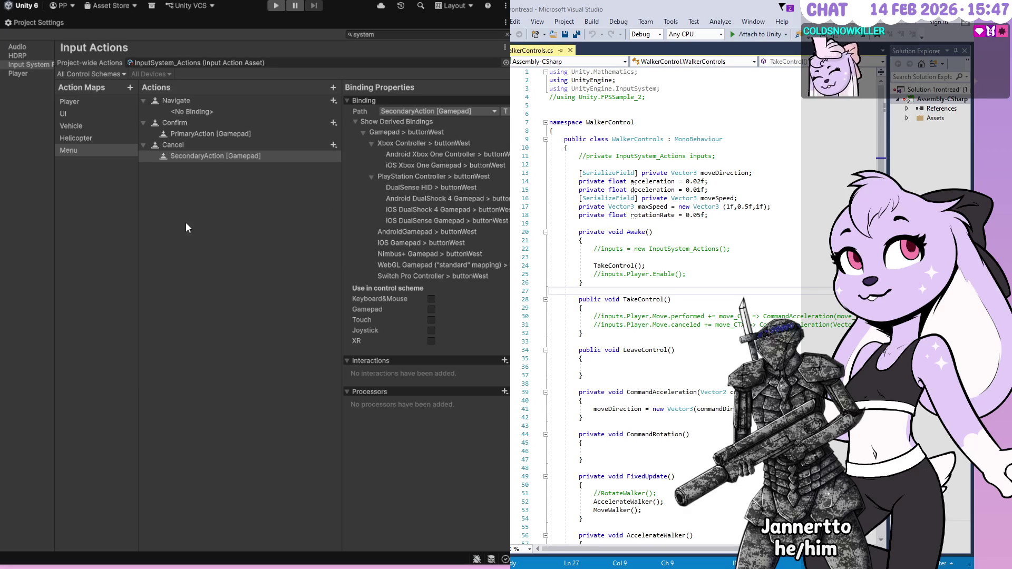
- Add an action named Third and bind its empty binding to Gamepad Button West
right_click(187, 175)
click(206, 178)
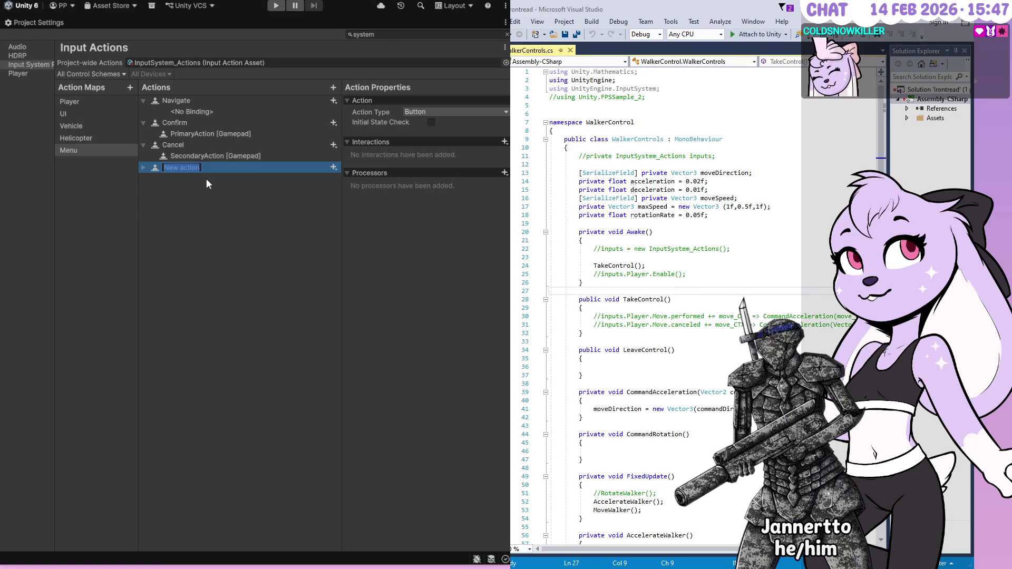
text(Third)
key(Return)
click(143, 167)
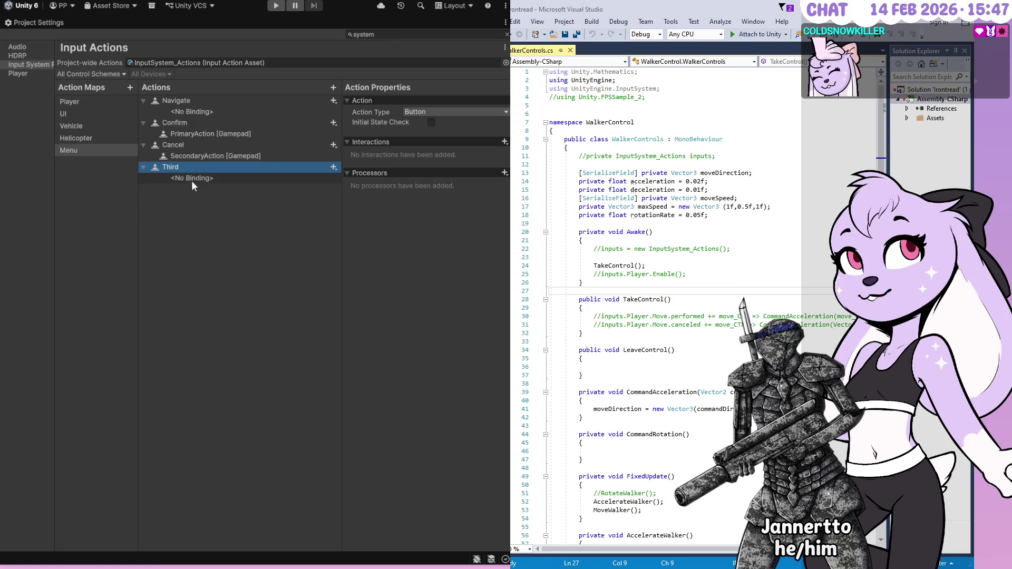
click(238, 182)
click(454, 112)
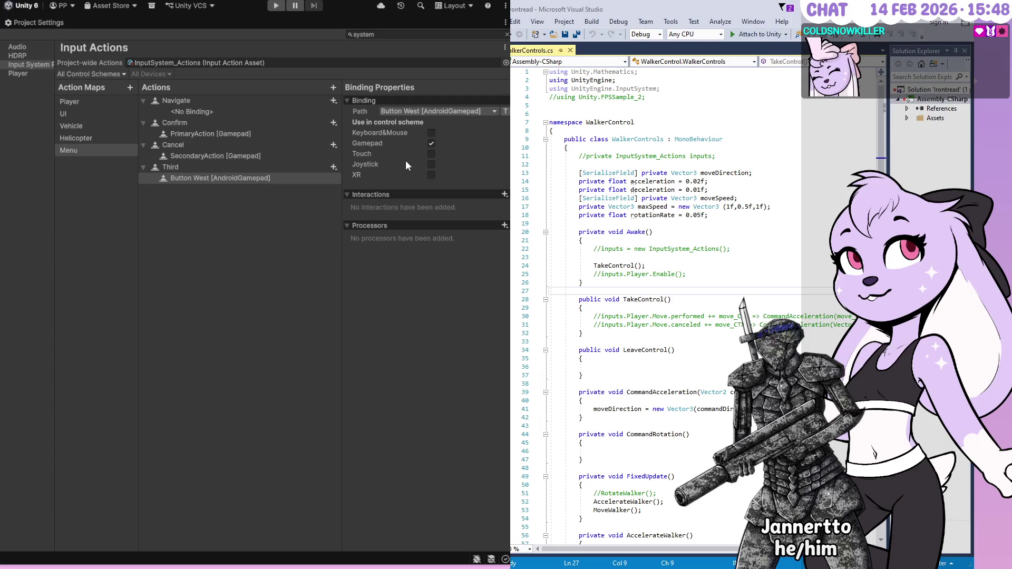
- Add an action named Fourth and bind it to Button North [Gamepad]
right_click(199, 205)
click(208, 207)
text(Fourth)
key(Return)
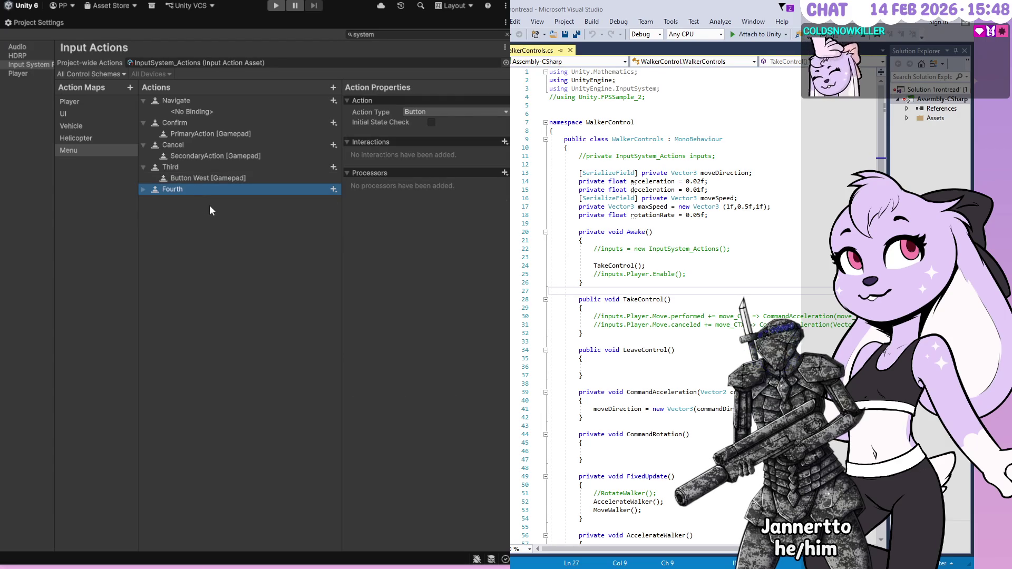
click(146, 190)
click(291, 198)
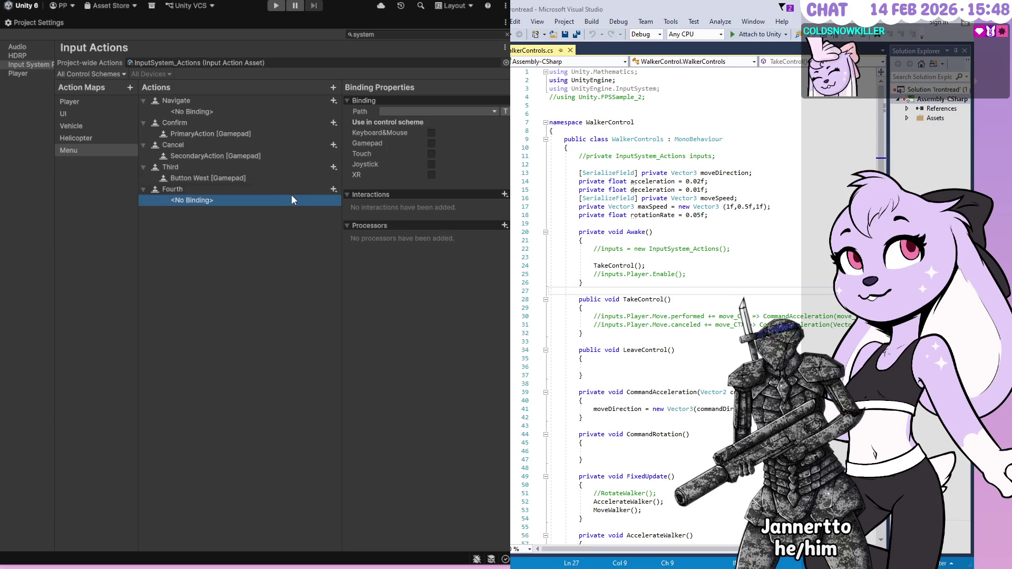
click(419, 165)
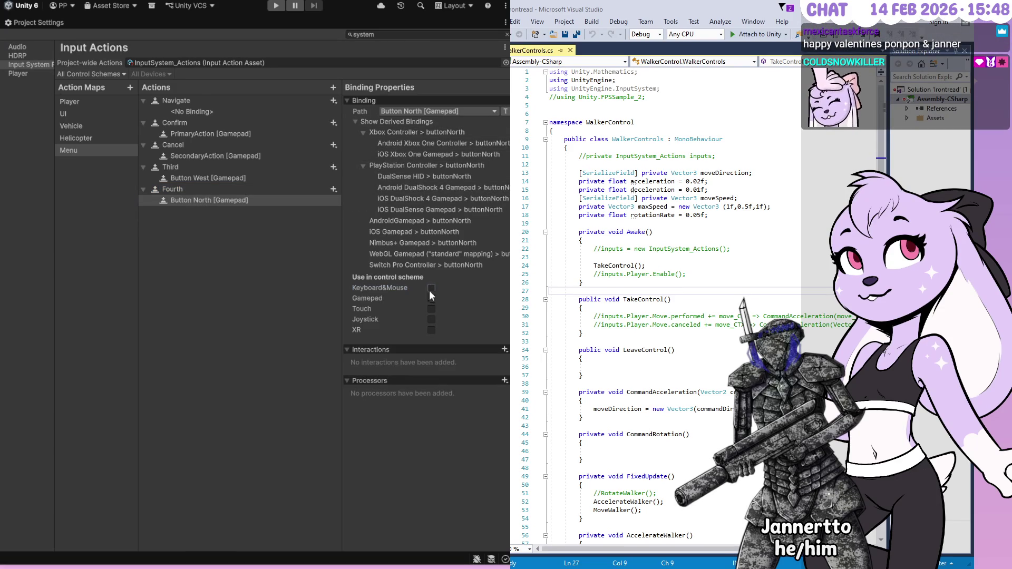
- Review the Cancel and Confirm bindings, then add another new action below Fourth
click(197, 157)
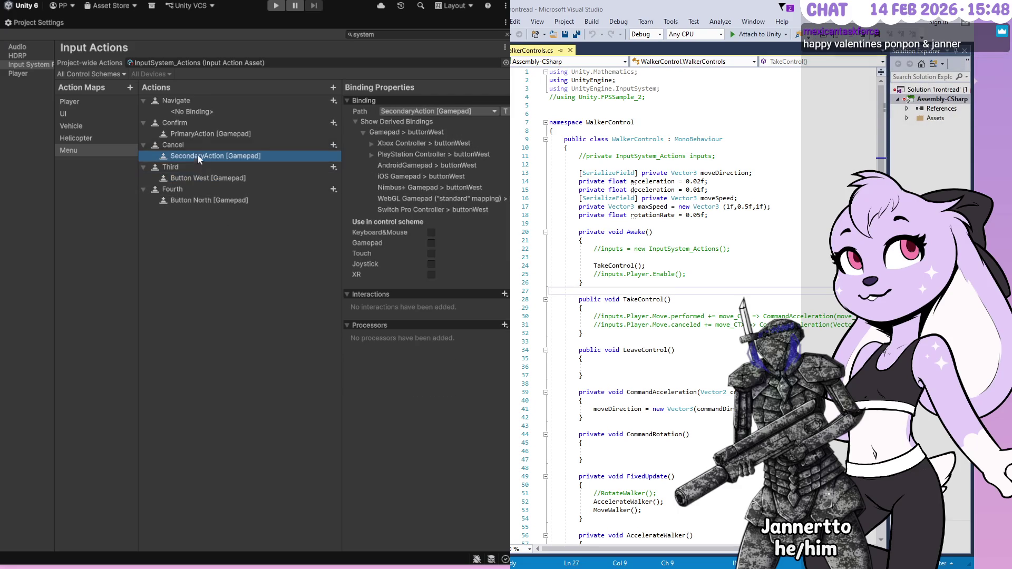
click(190, 134)
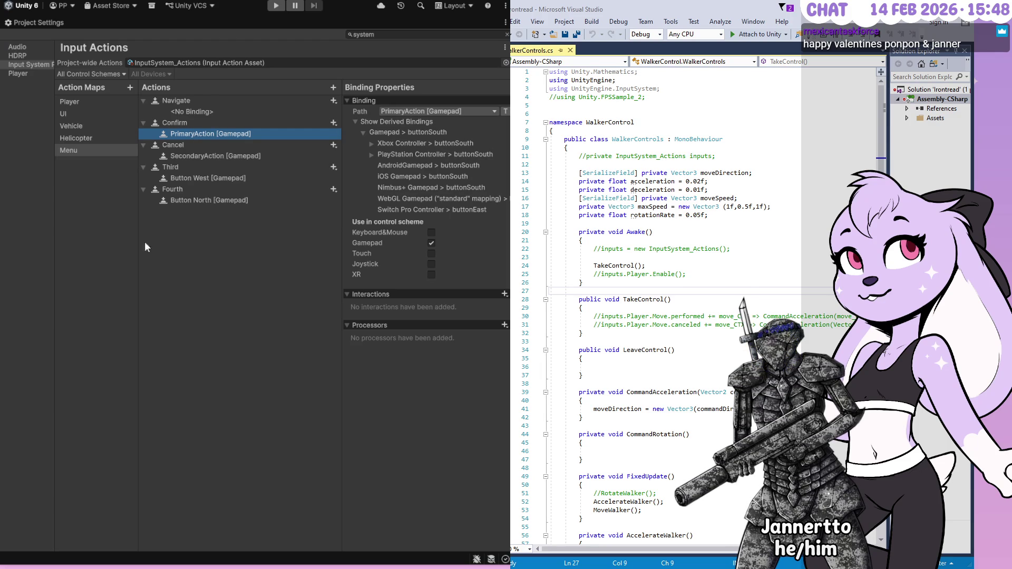
click(187, 103)
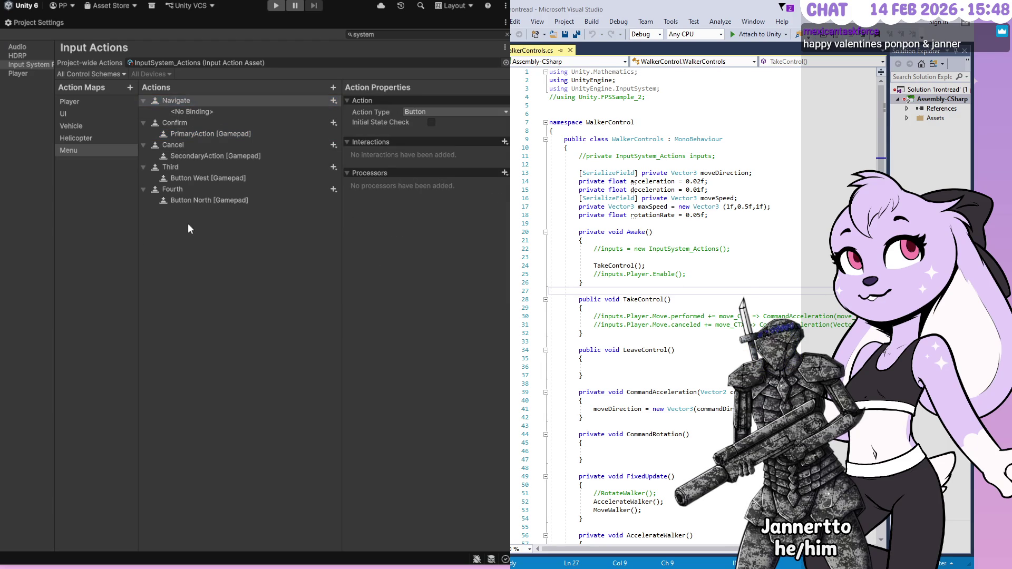
right_click(222, 247)
click(232, 252)
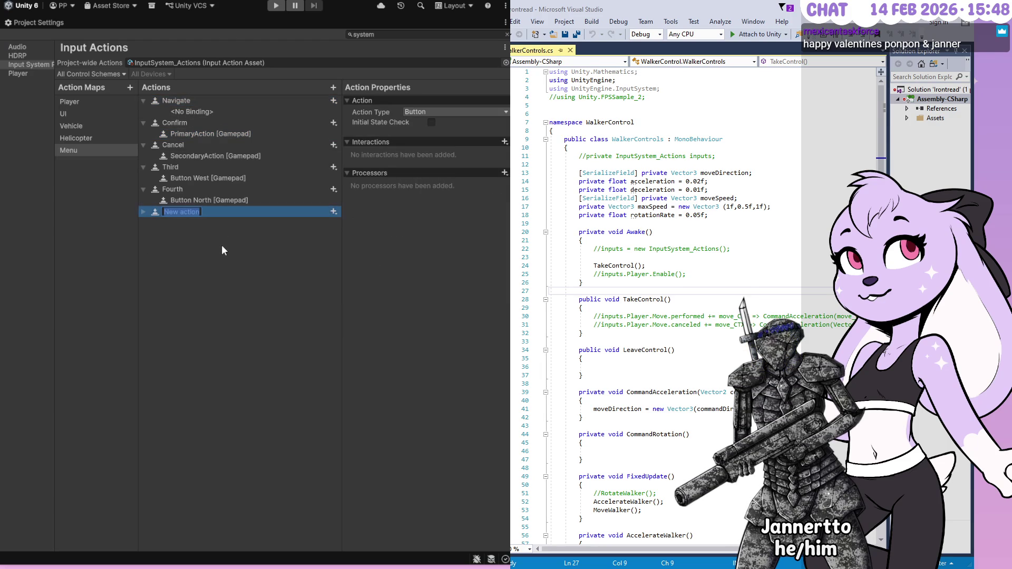
- Name the new action Pause and select its empty binding
text(Pause)
key(Return)
click(143, 211)
click(180, 223)
click(431, 153)
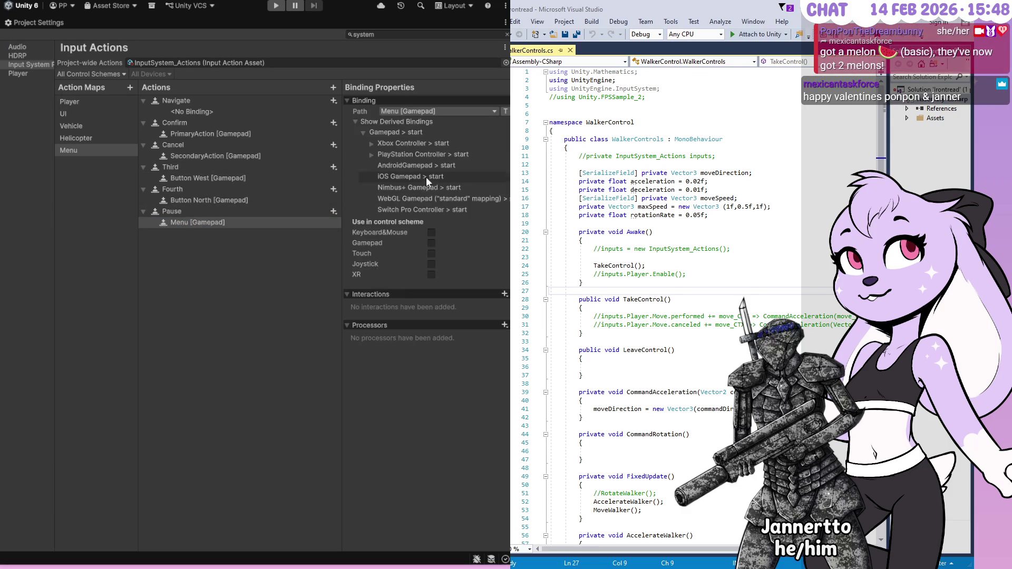
- Bind Pause to Start [Gamepad] instead of Menu and review its derived bindings
click(372, 154)
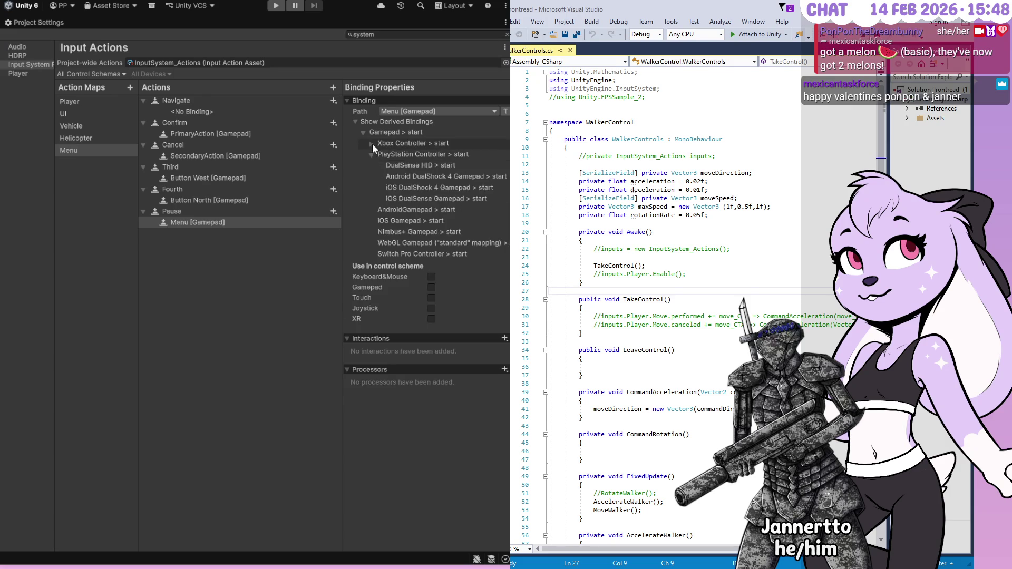
click(372, 144)
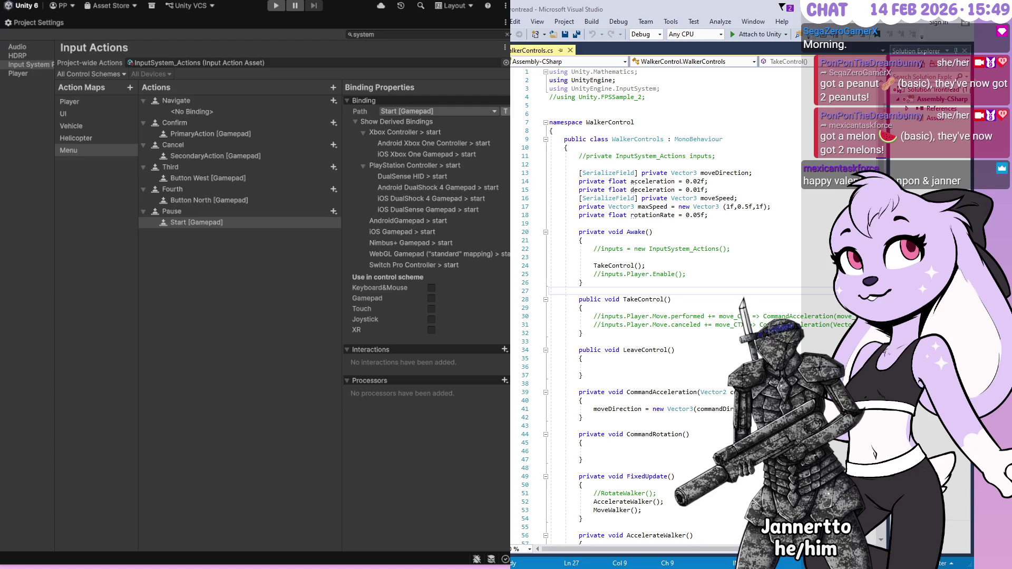
click(485, 107)
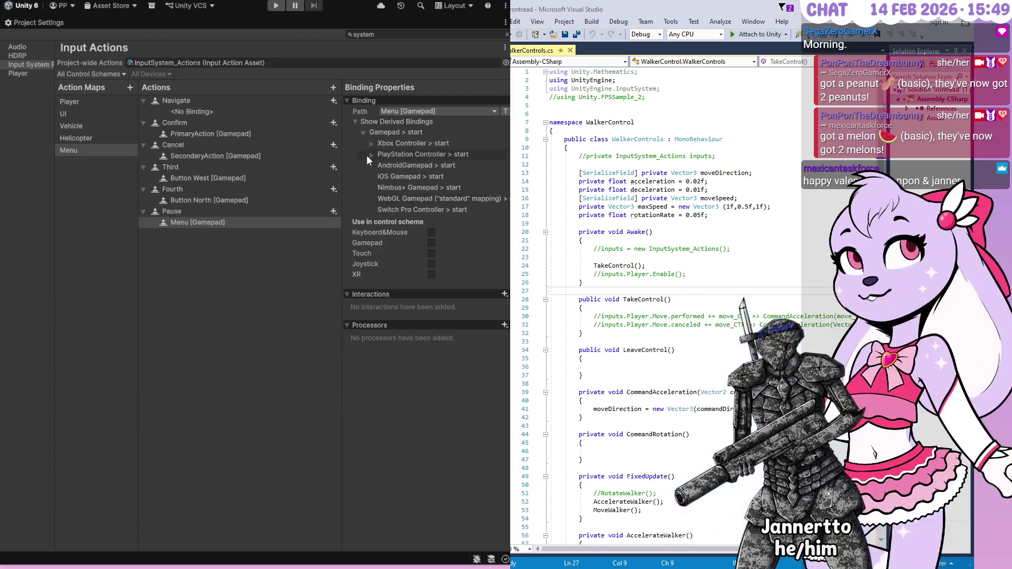
click(371, 153)
click(371, 143)
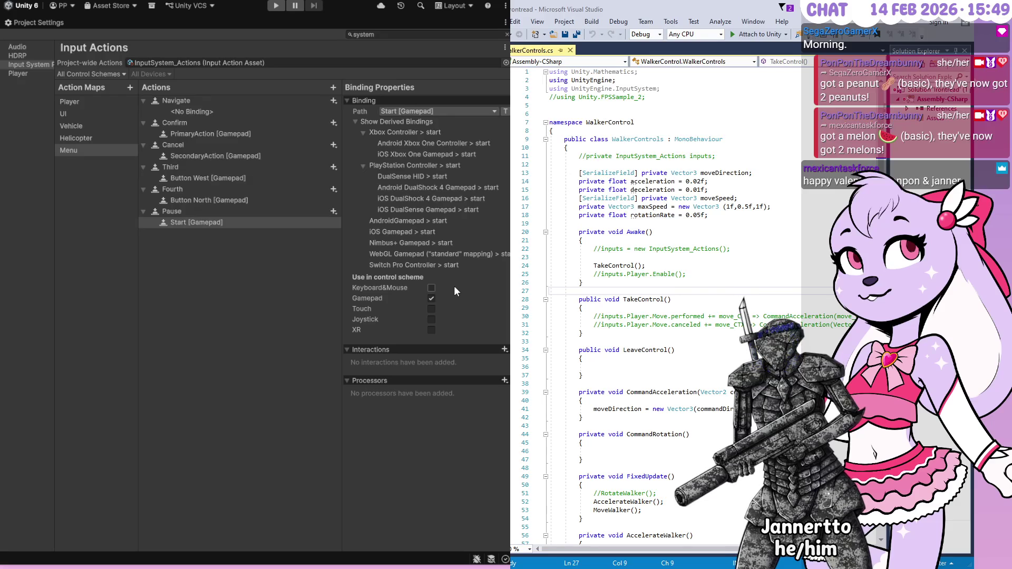
click(277, 223)
click(173, 100)
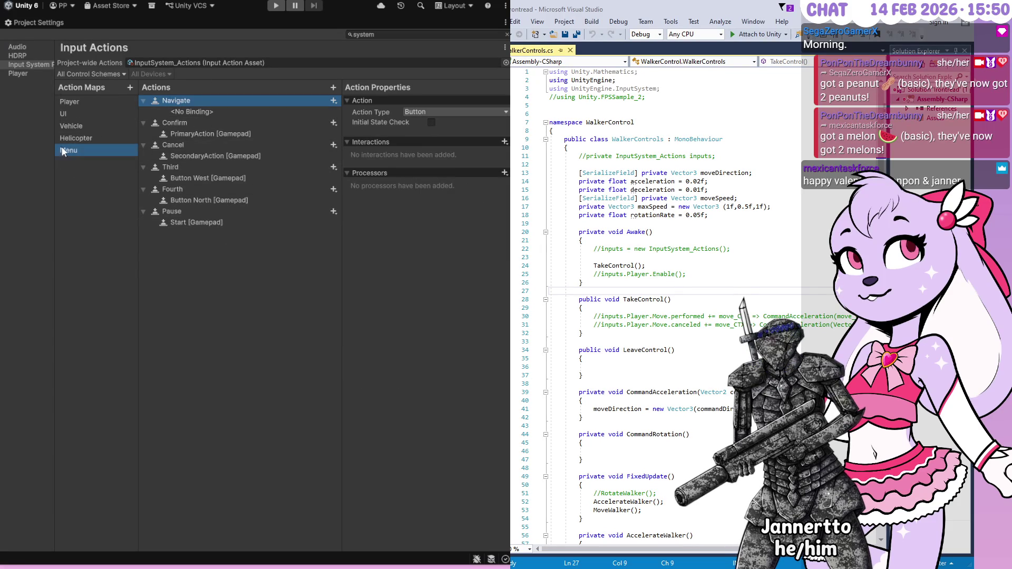
- Try Value action type with Vector 2 on Navigate, then revert it to Button
click(420, 112)
click(424, 120)
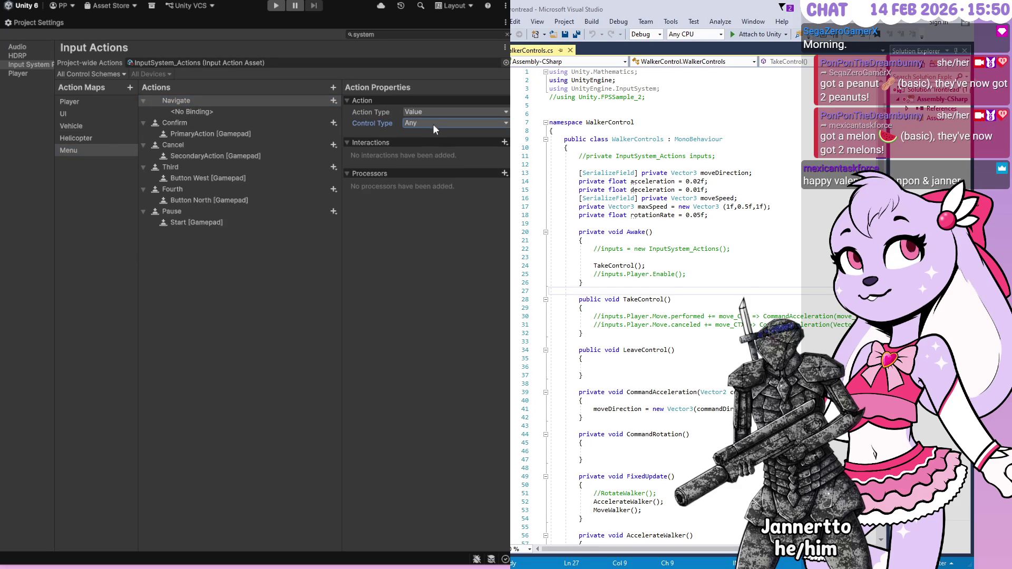
click(453, 210)
click(433, 112)
click(441, 134)
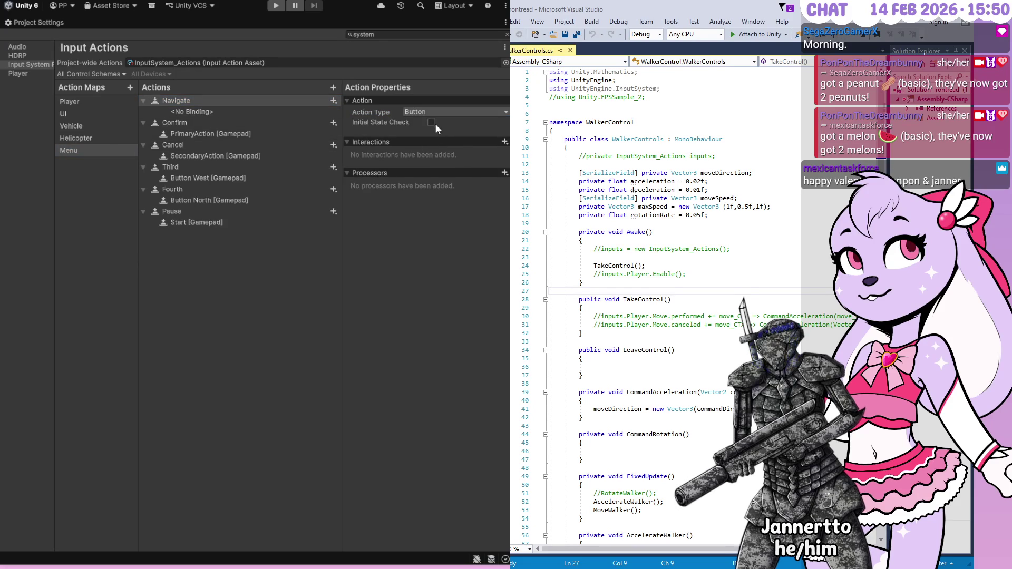
- Browse the Vehicle and UI maps' Navigate Gamepad, Joystick and Keyboard composites for reference
click(88, 137)
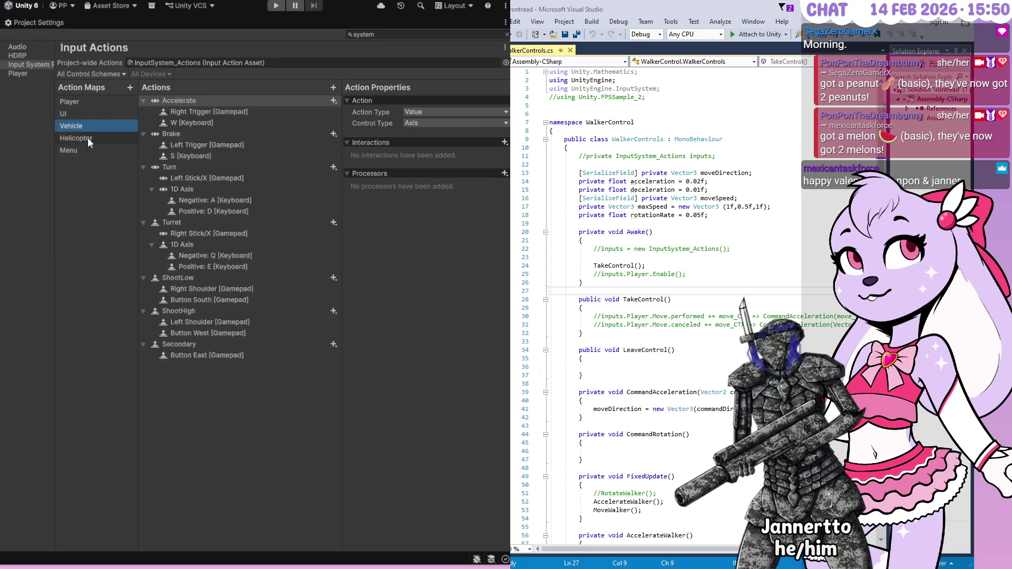
click(87, 125)
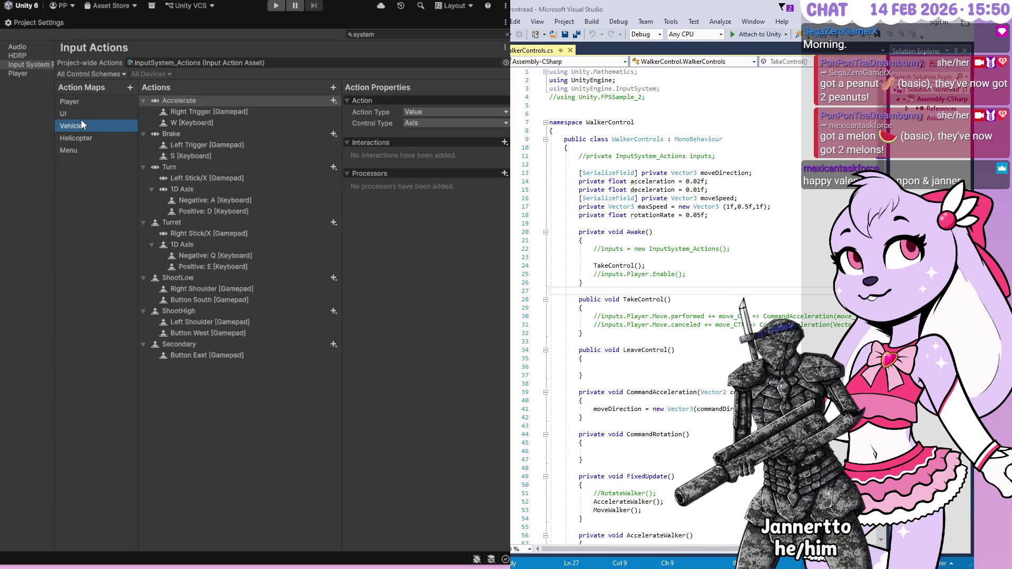
click(83, 115)
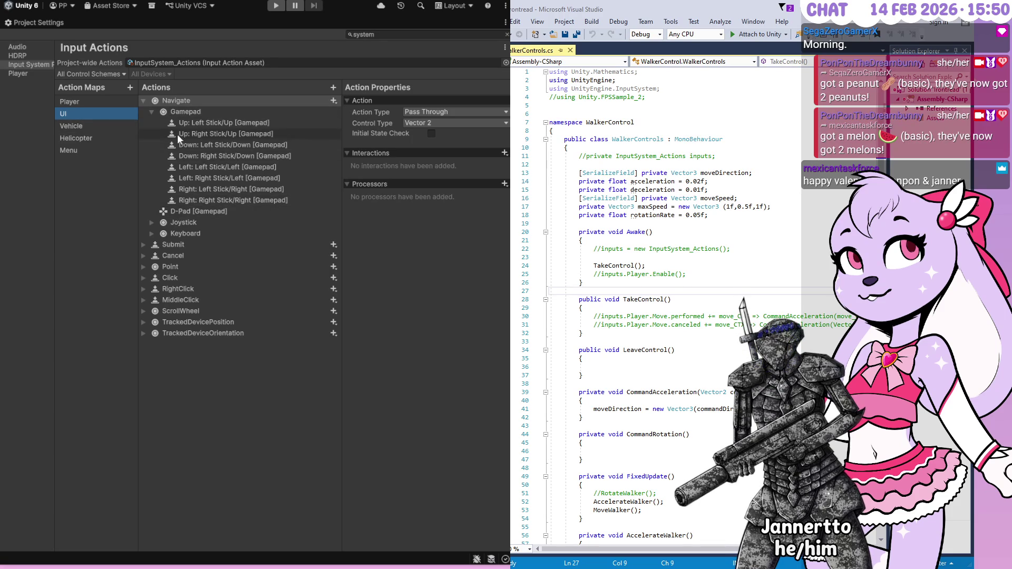
click(150, 111)
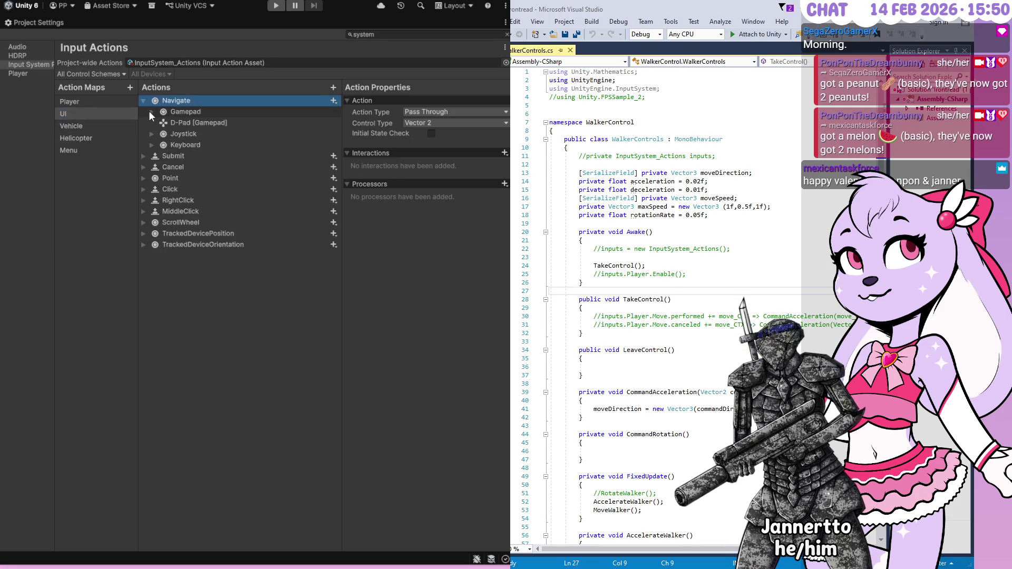
click(171, 112)
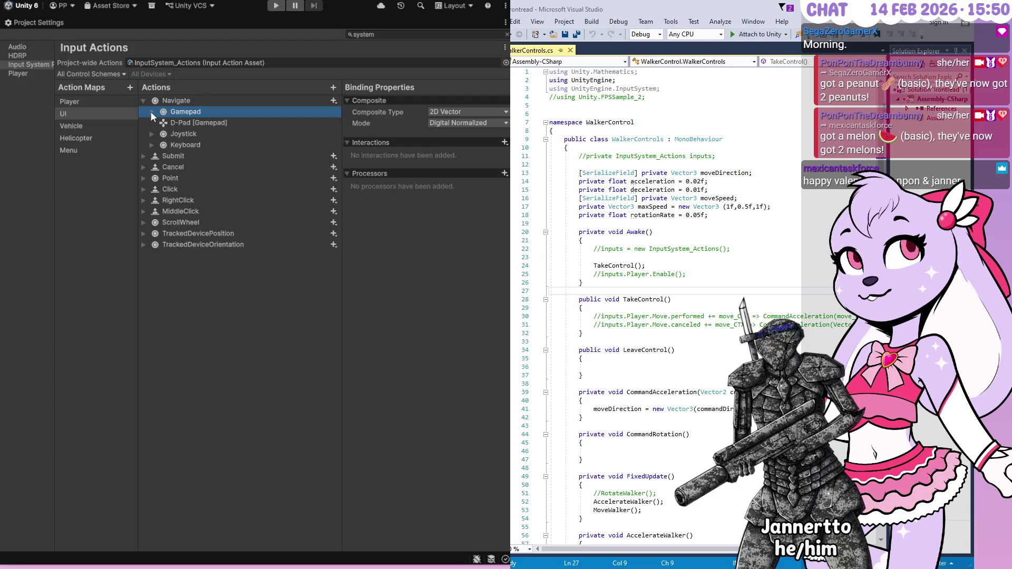
click(150, 112)
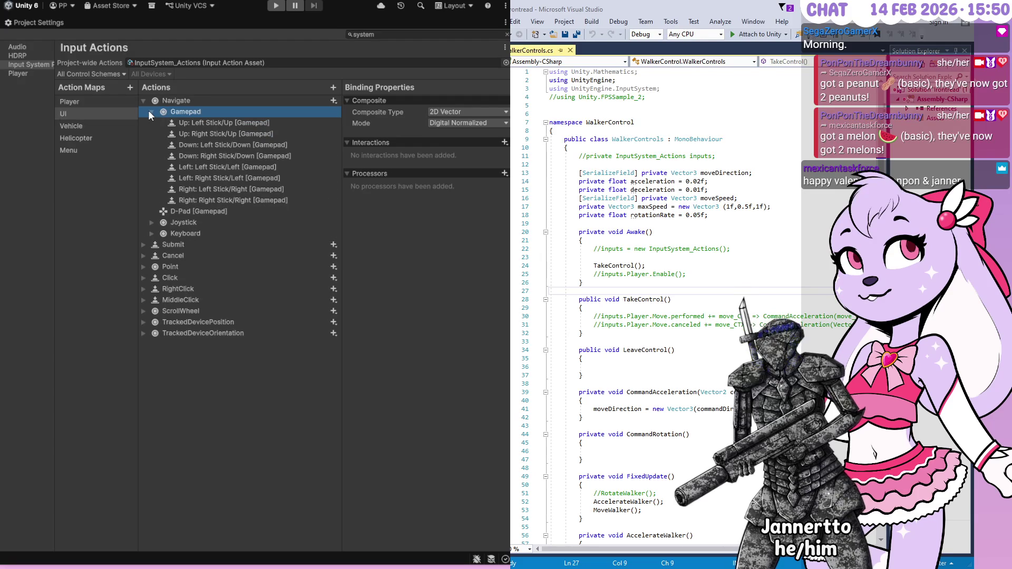
click(152, 222)
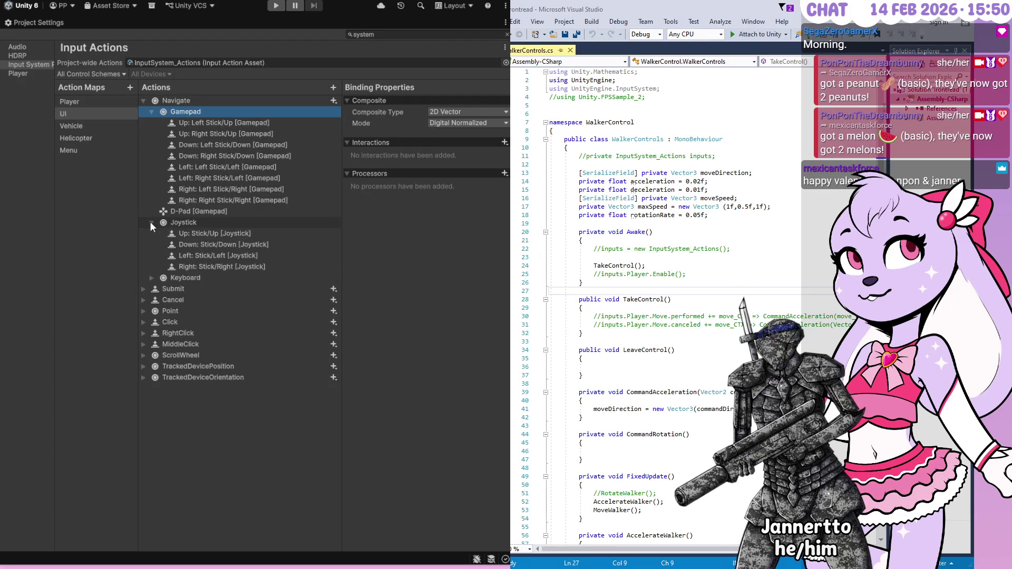
click(150, 277)
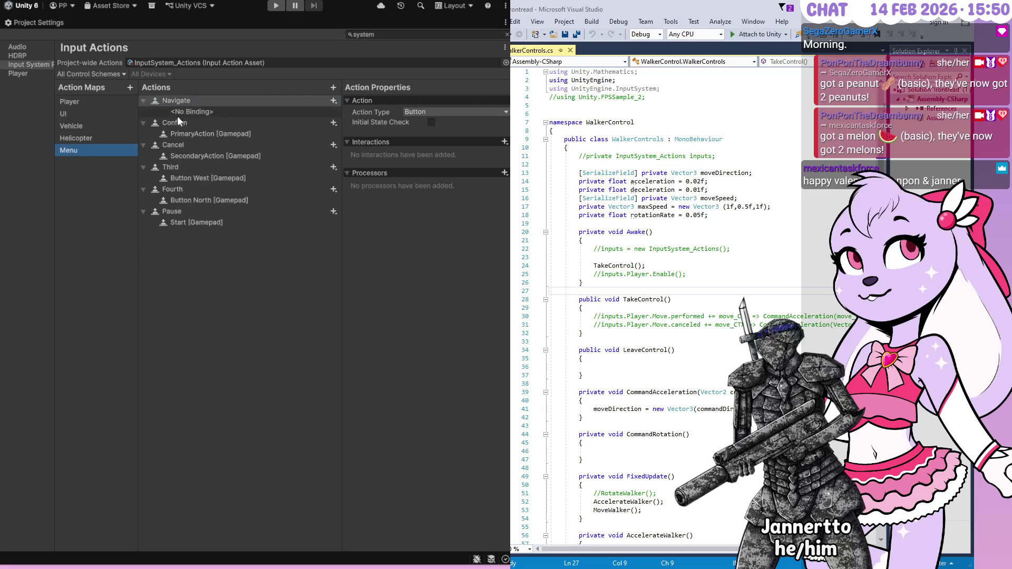
click(85, 116)
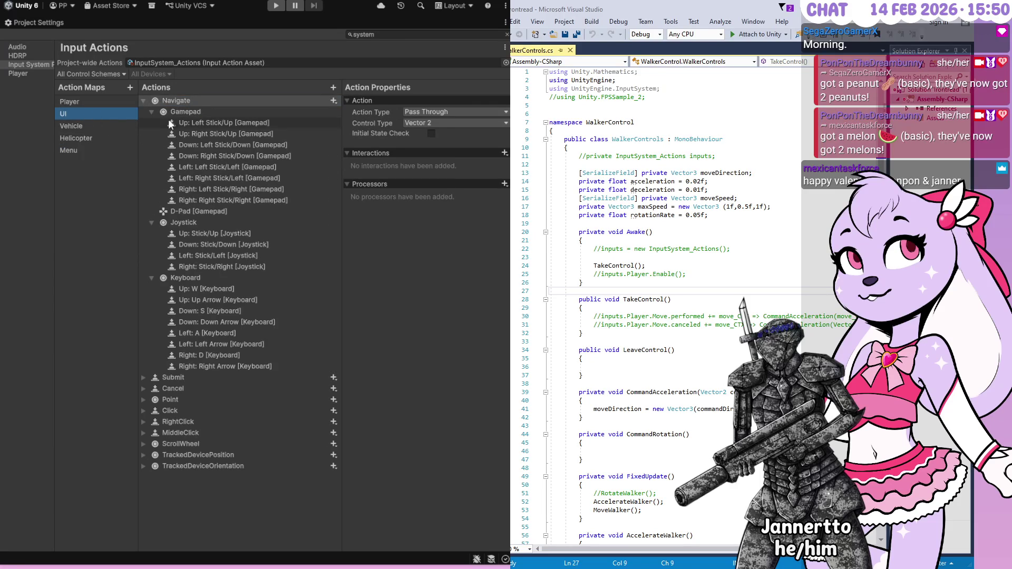
- Back in the Menu map, give Navigate a One Modifier composite and expand it
click(90, 149)
click(188, 112)
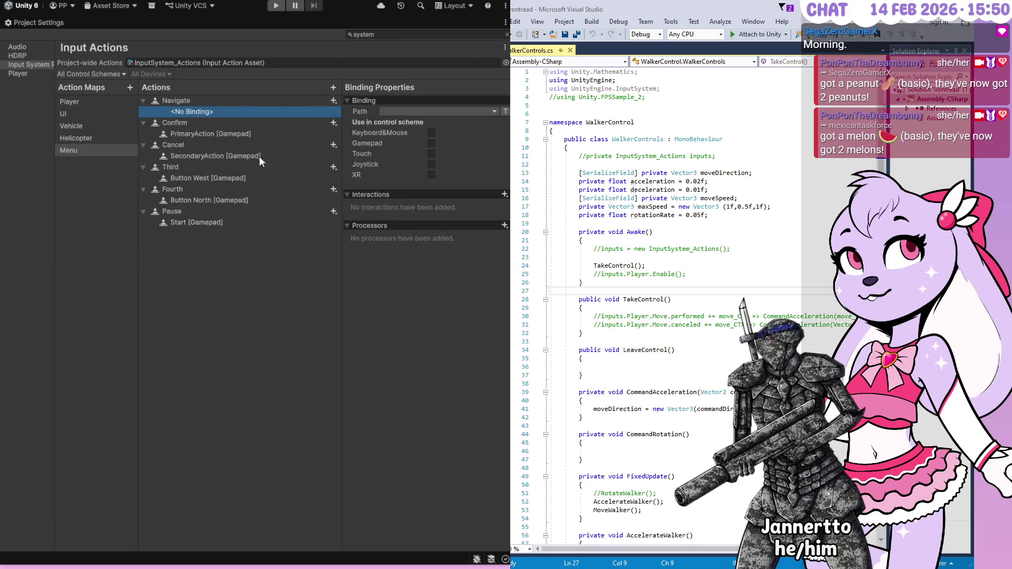
click(224, 238)
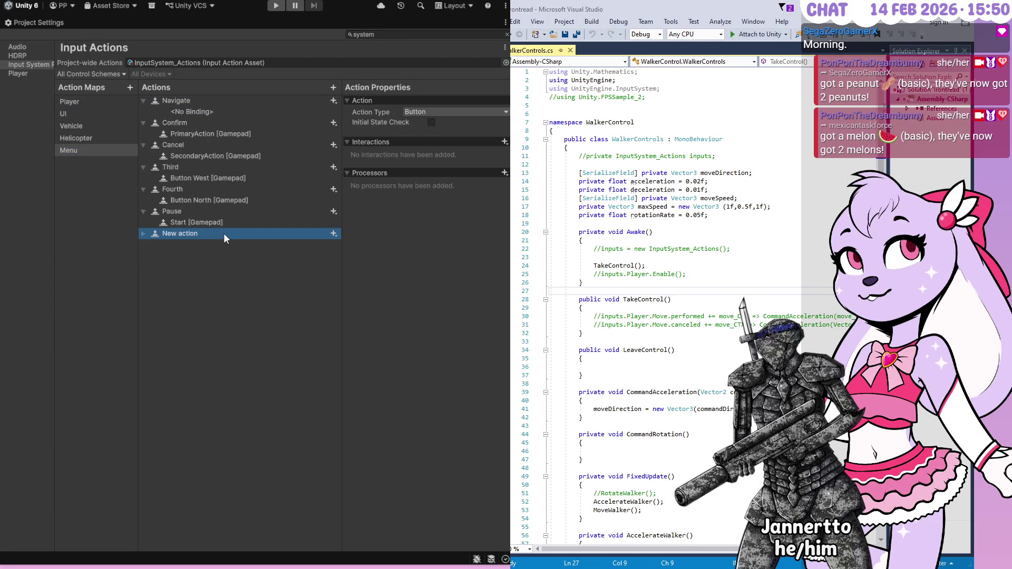
key(Delete)
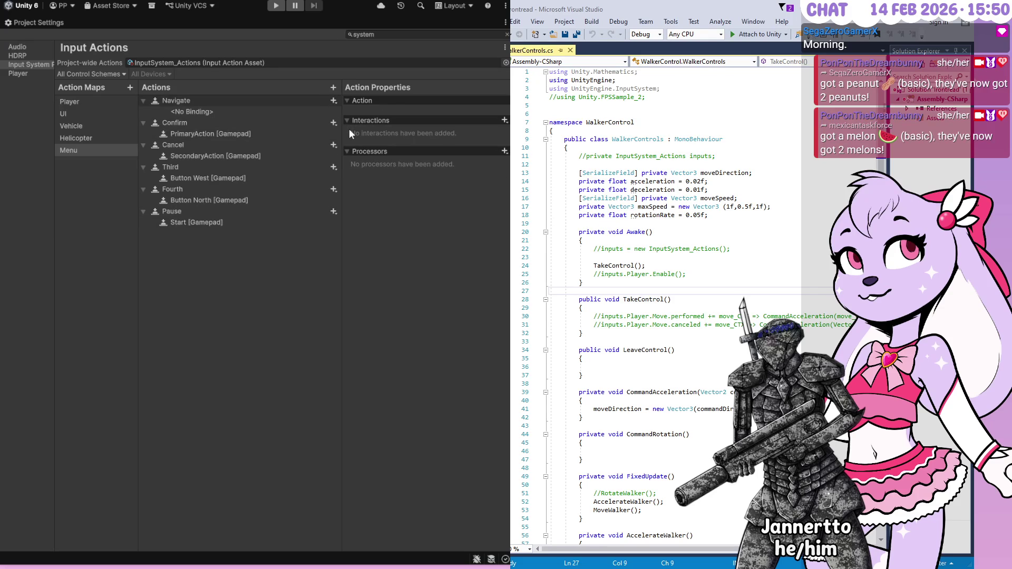
click(349, 129)
click(151, 123)
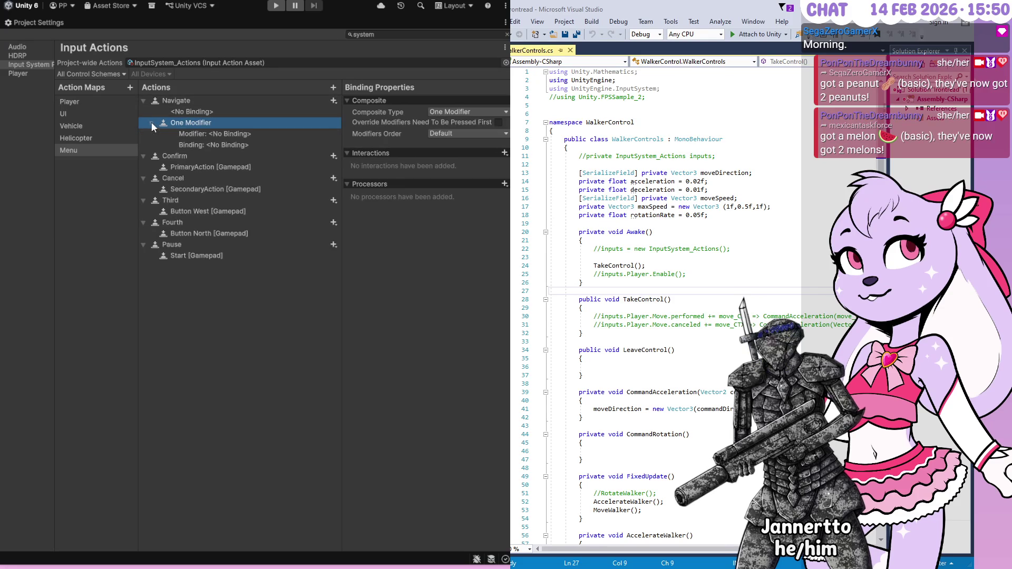
click(479, 111)
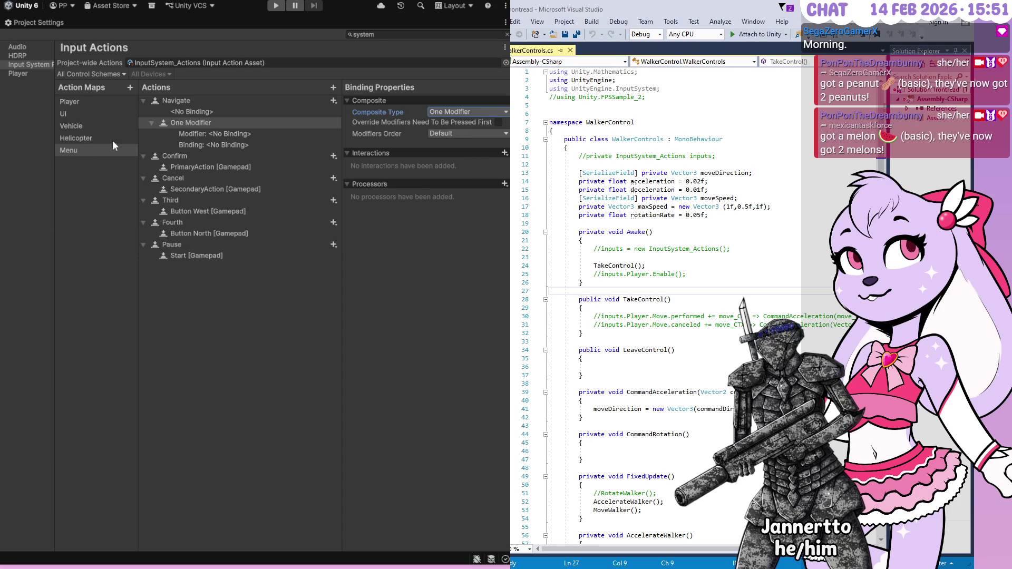
click(435, 133)
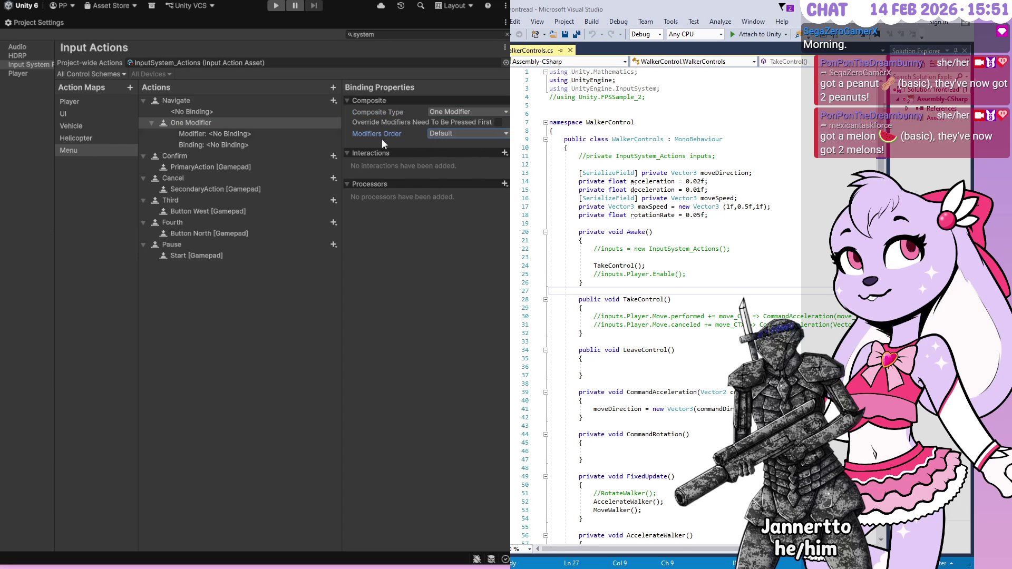
click(93, 128)
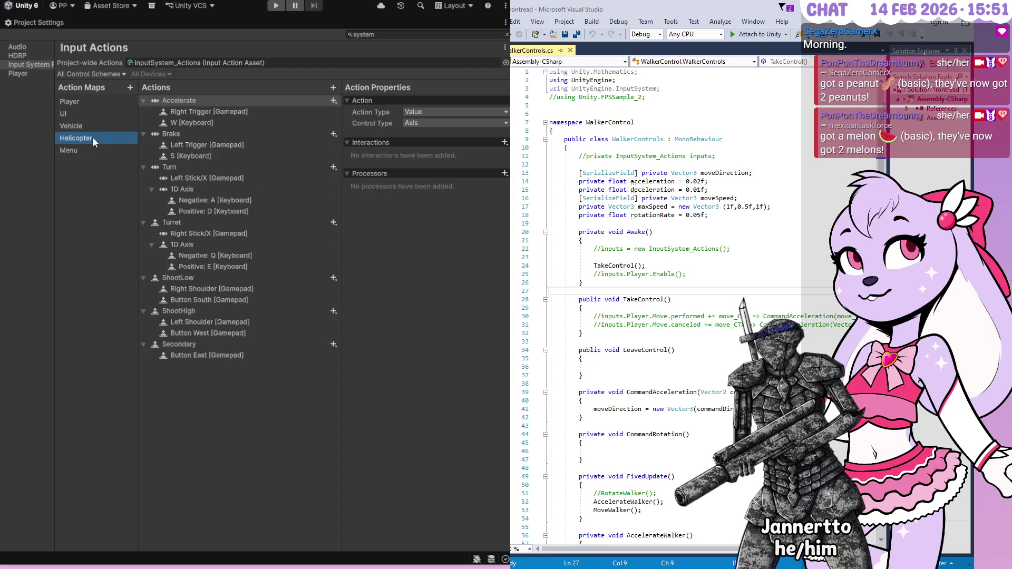
click(90, 113)
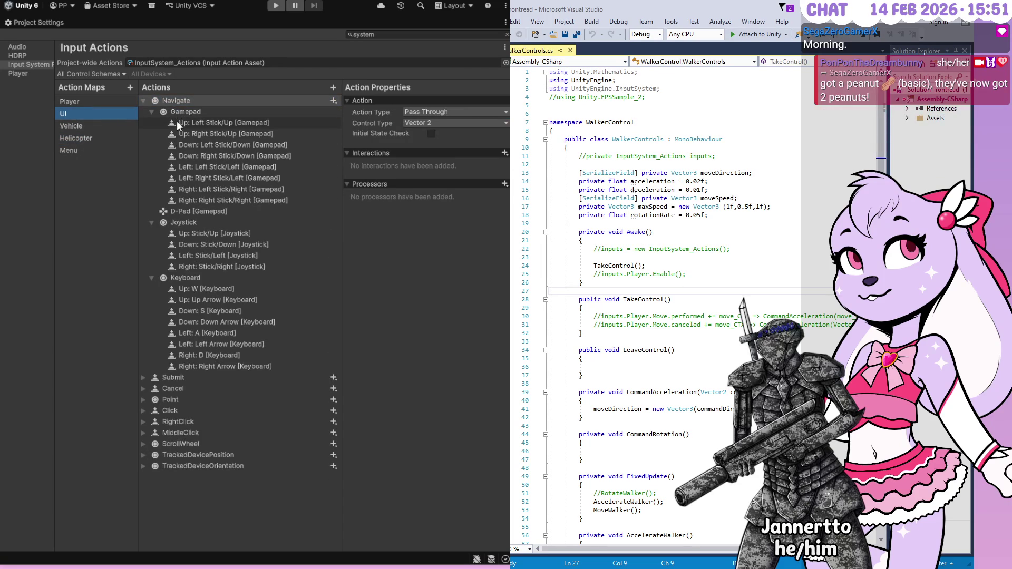
click(173, 102)
click(178, 385)
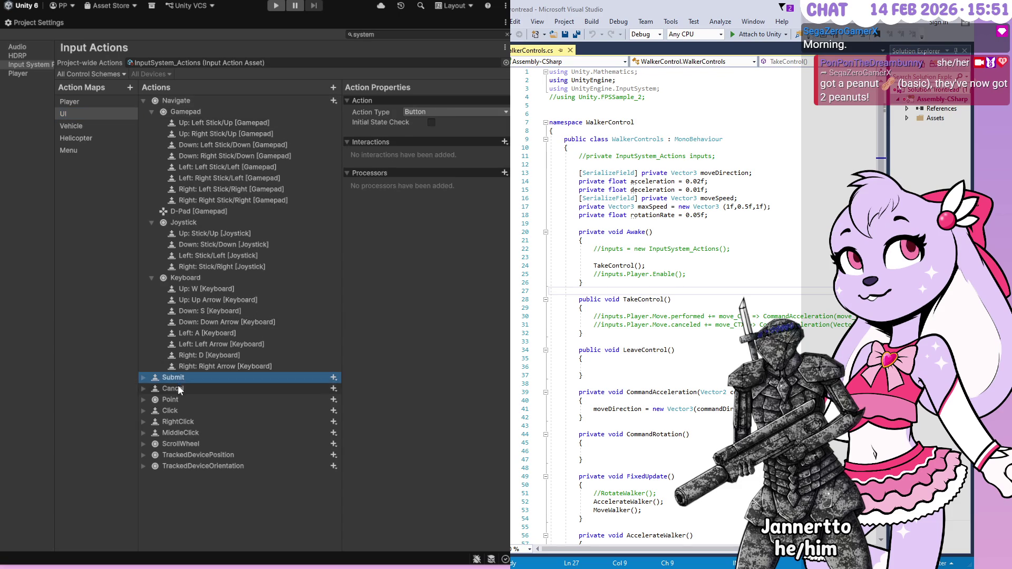
click(166, 100)
click(77, 148)
click(217, 102)
click(422, 113)
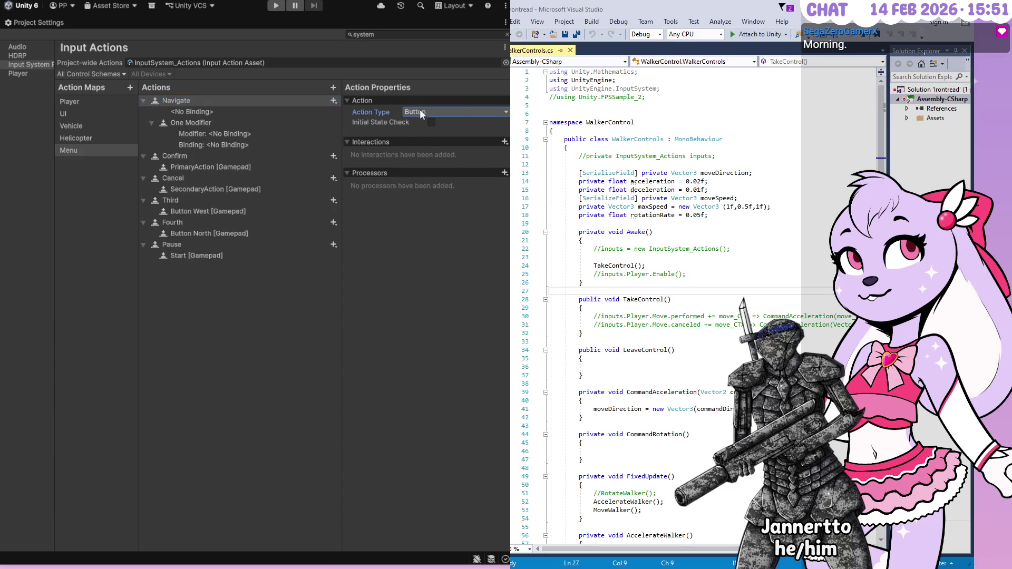
- Make Navigate a Pass Through action with Vector 2 control type, then select its One Modifier composite
click(436, 147)
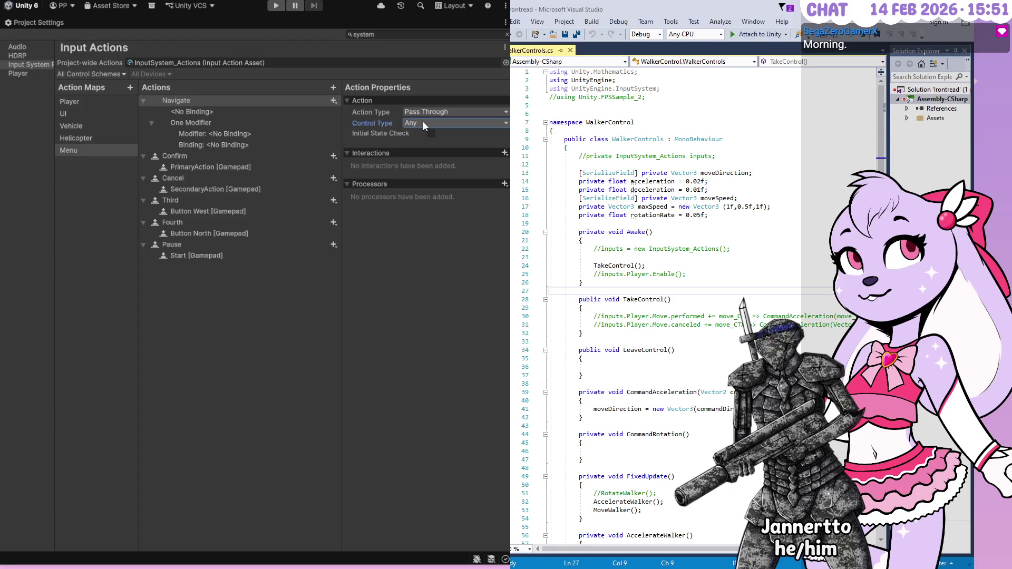
click(436, 164)
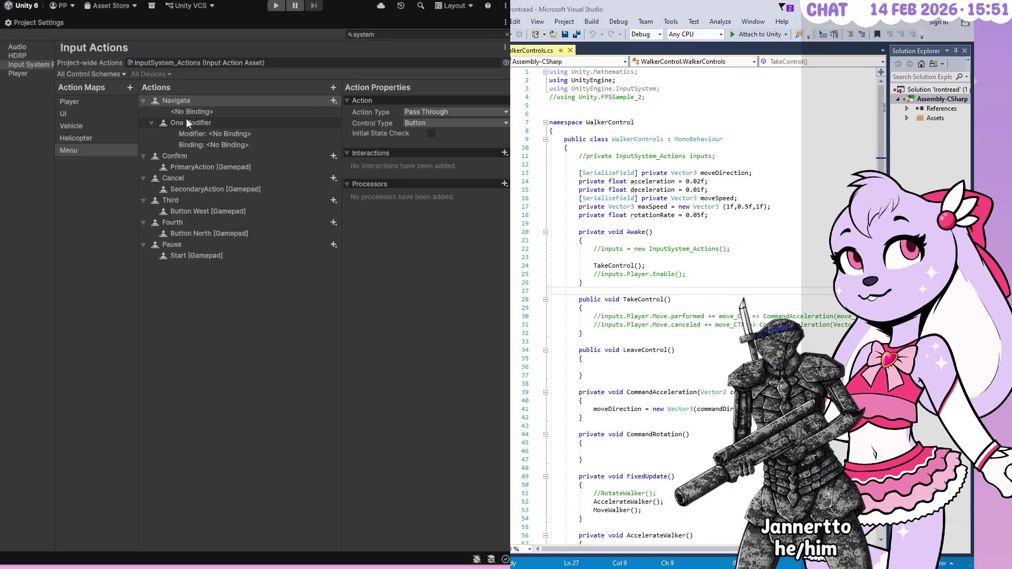
click(77, 114)
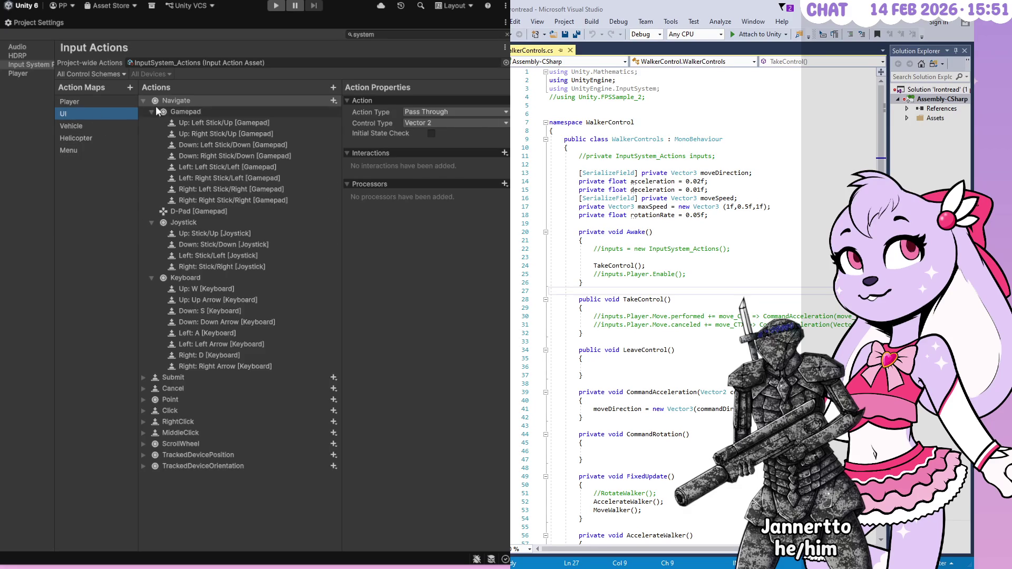
click(81, 152)
click(422, 125)
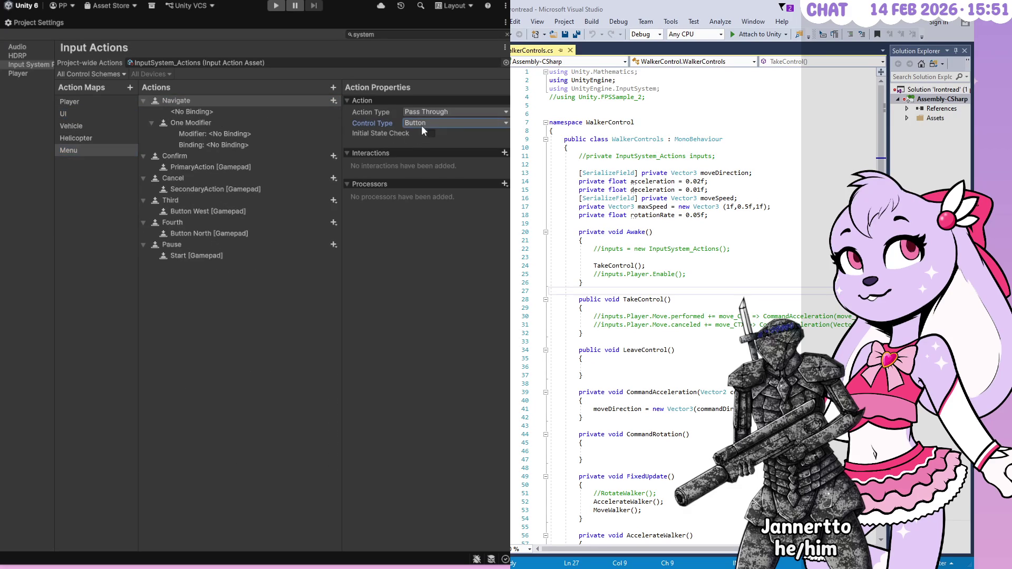
click(449, 243)
click(187, 112)
click(192, 121)
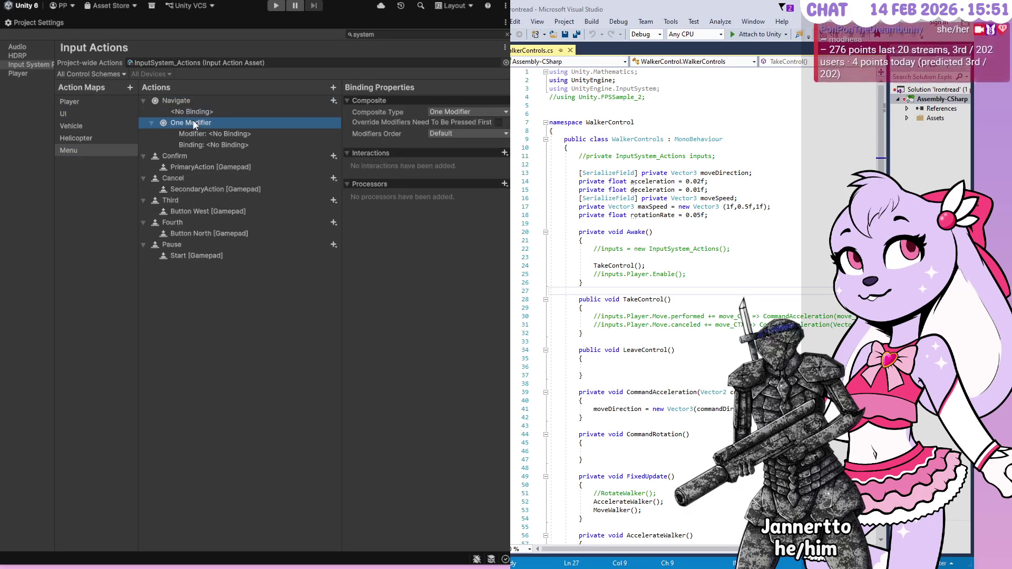
click(458, 112)
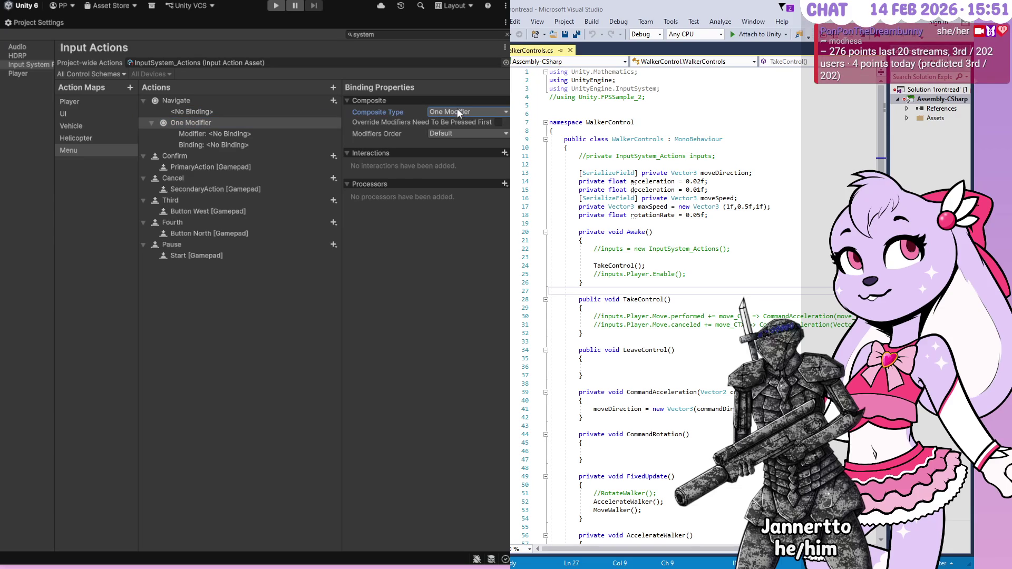
- Turn the composite into a Digital-mode 2D Vector and delete Navigate's leftover empty binding
click(458, 119)
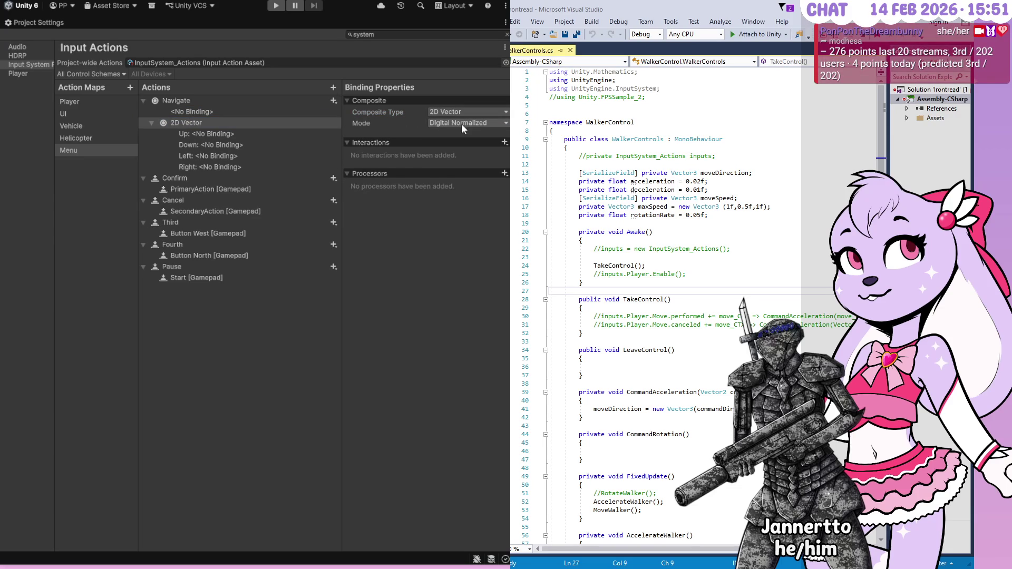
click(462, 122)
click(449, 137)
click(449, 125)
click(461, 157)
click(450, 123)
click(452, 158)
click(183, 113)
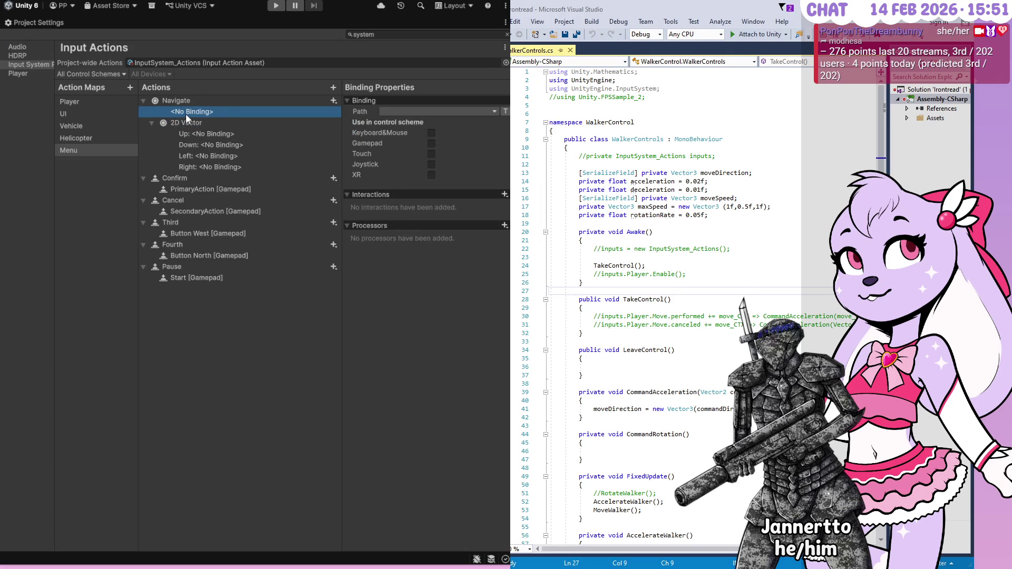
key(Delete)
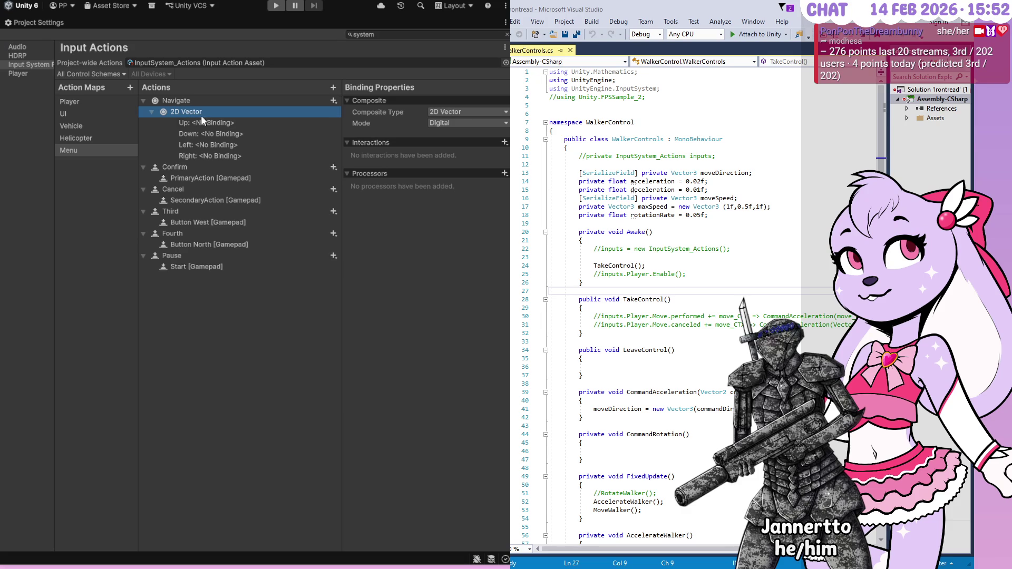
- Compare with the UI map's Navigate Gamepad composite and Up binding, then return to Menu
click(88, 115)
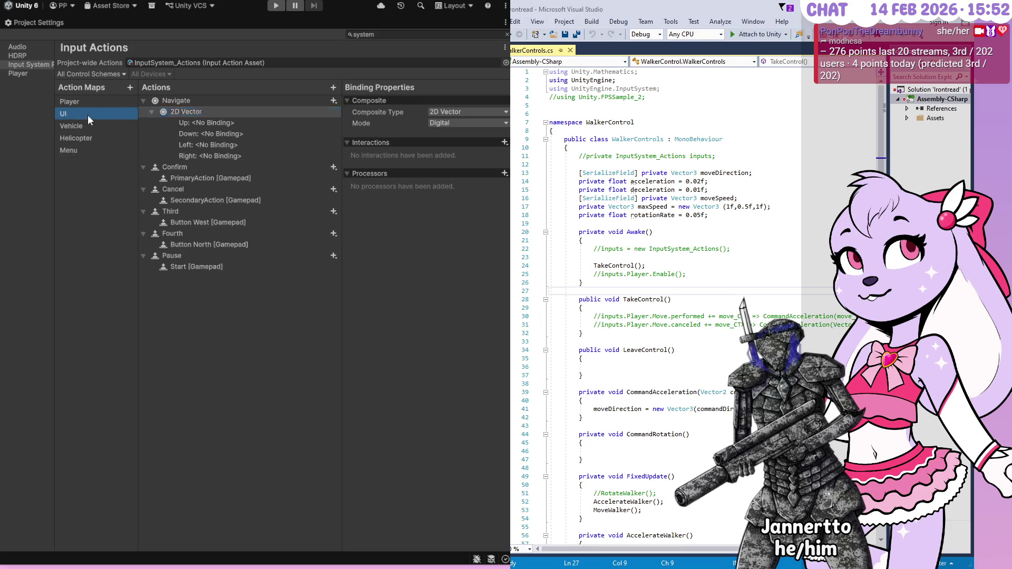
click(173, 120)
click(176, 103)
click(180, 121)
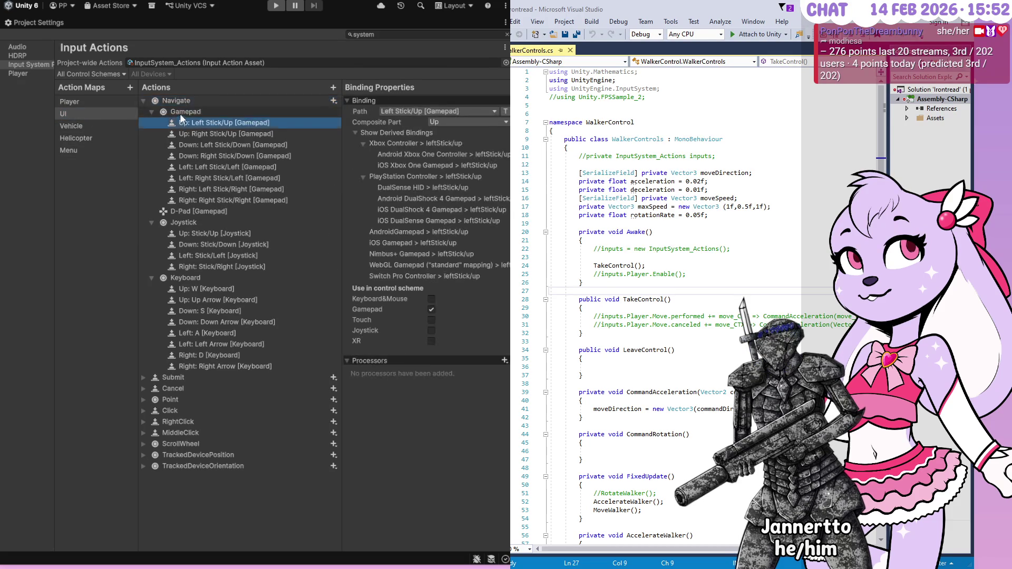
click(211, 112)
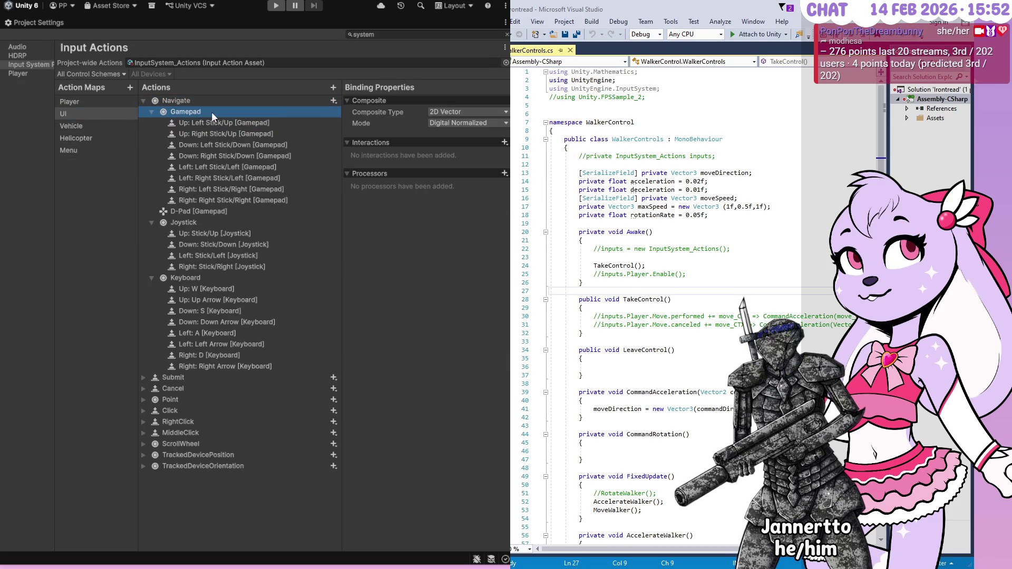
click(81, 151)
click(239, 113)
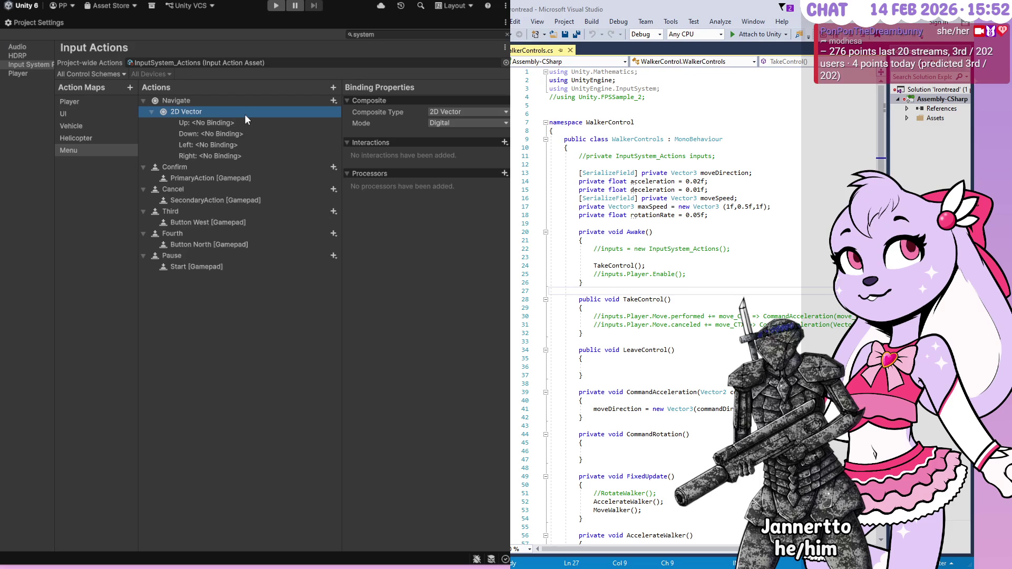
- Duplicate the 2D Vector composite with Ctrl+D and expand both copies
click(151, 111)
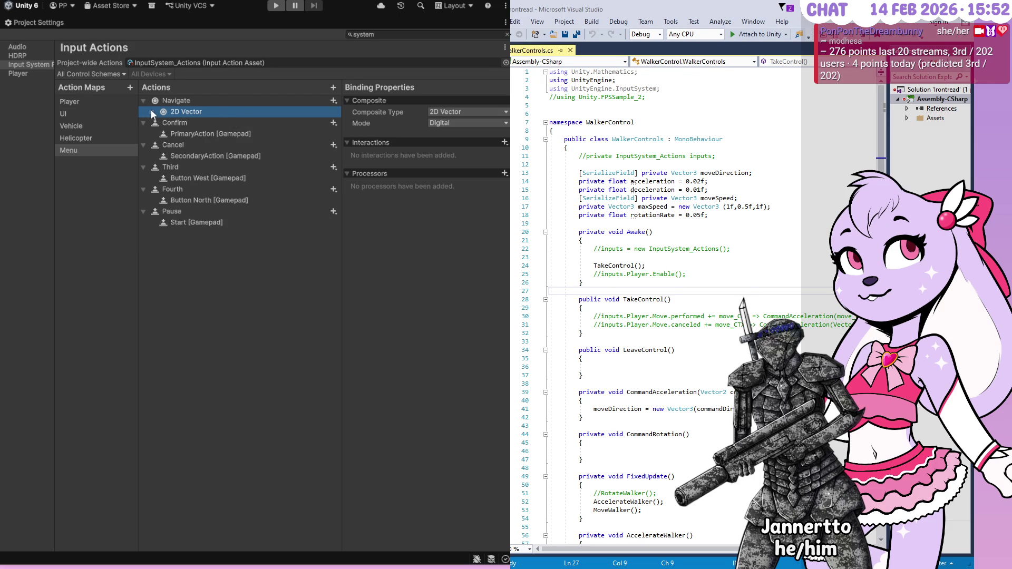
click(187, 101)
click(187, 111)
key(ctrl+d)
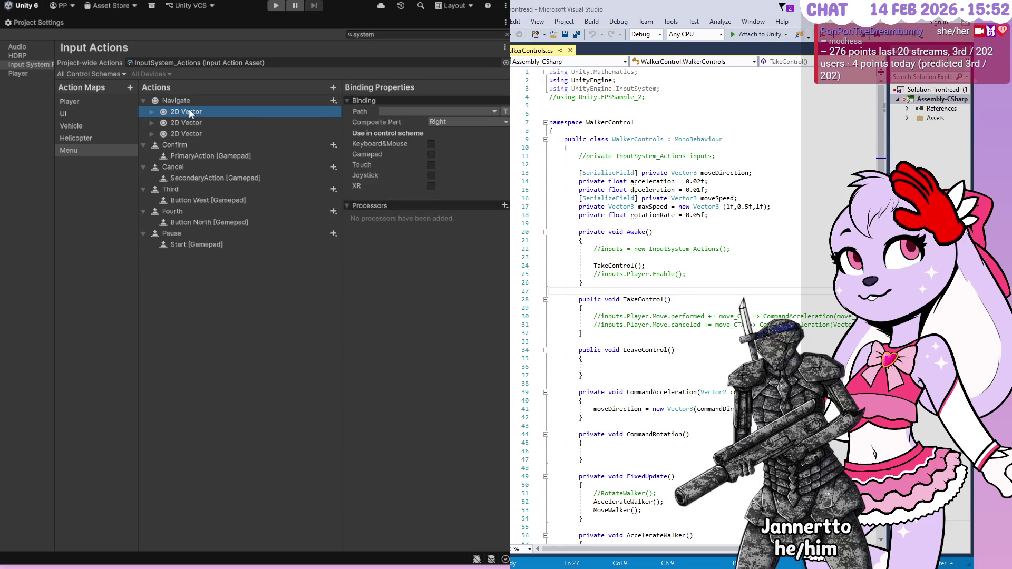
click(152, 134)
click(151, 122)
click(151, 111)
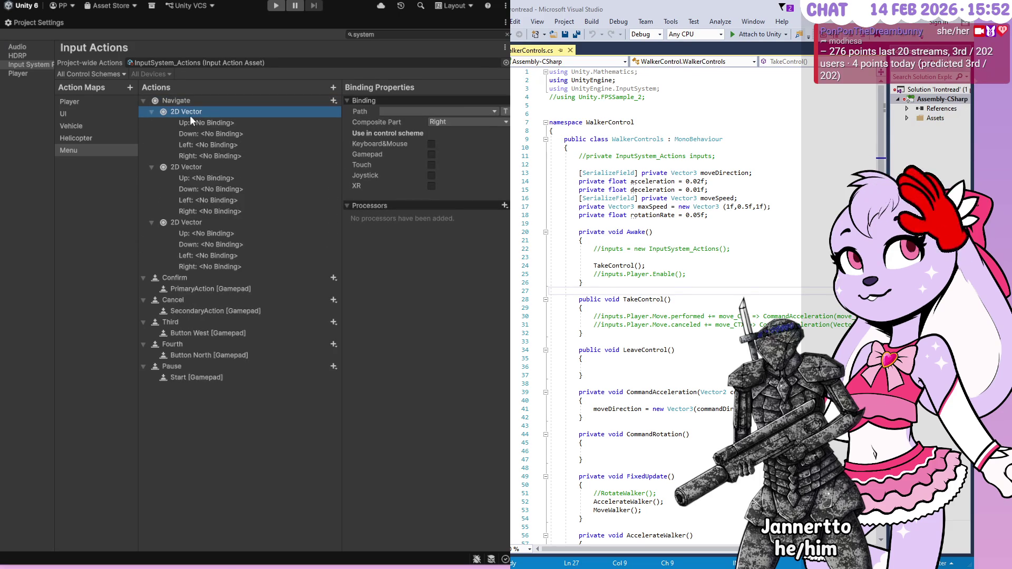
click(107, 153)
- Duplicate the second composite's Up, Down, Left and Right slots so each has two
click(235, 178)
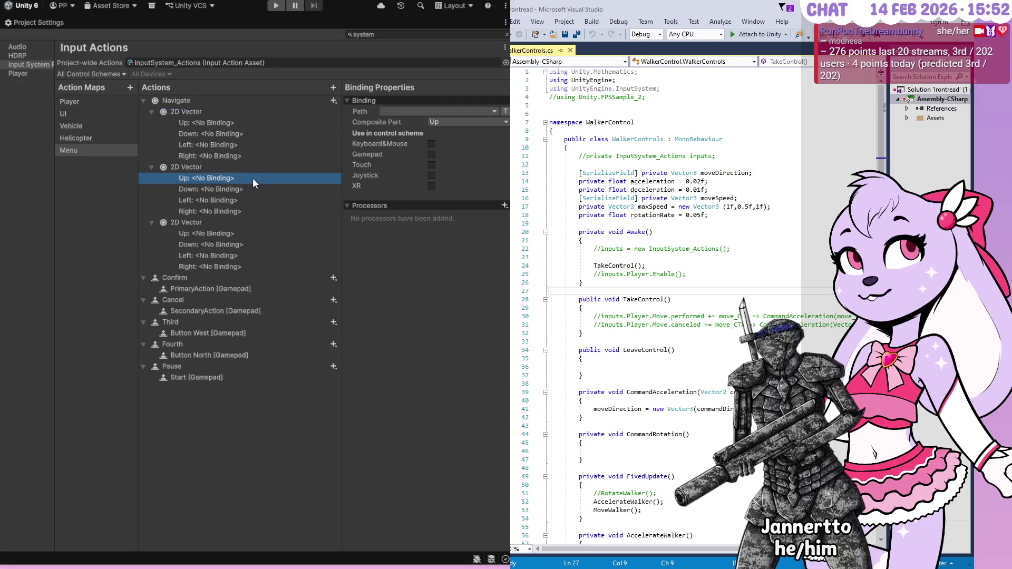
key(ctrl+d)
click(251, 199)
key(ctrl+d)
click(249, 222)
key(ctrl+d)
click(254, 244)
key(ctrl+d)
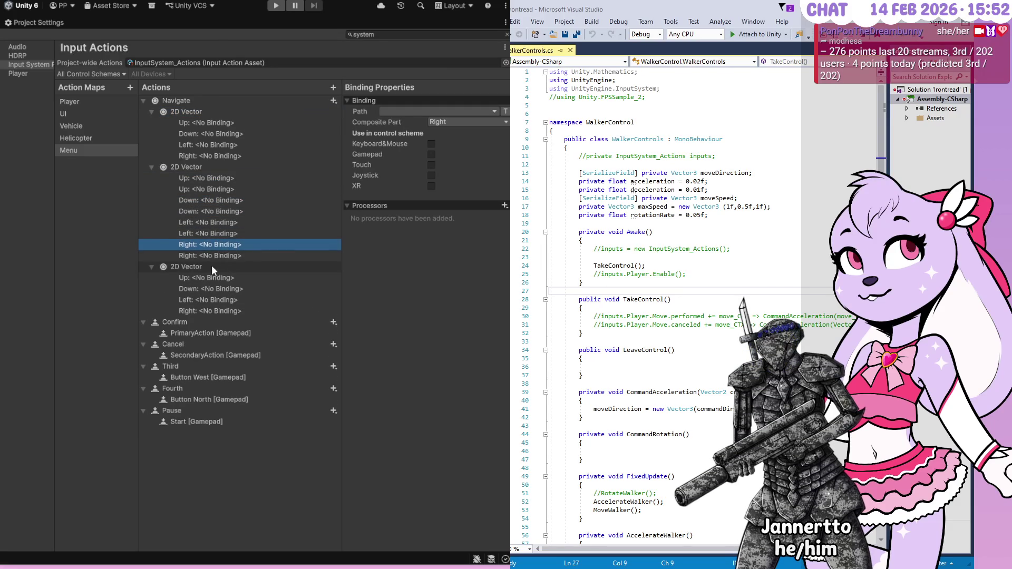
- Delete the extra third 2D Vector composite, keeping two
double_click(211, 267)
key(Home)
click(268, 255)
click(267, 267)
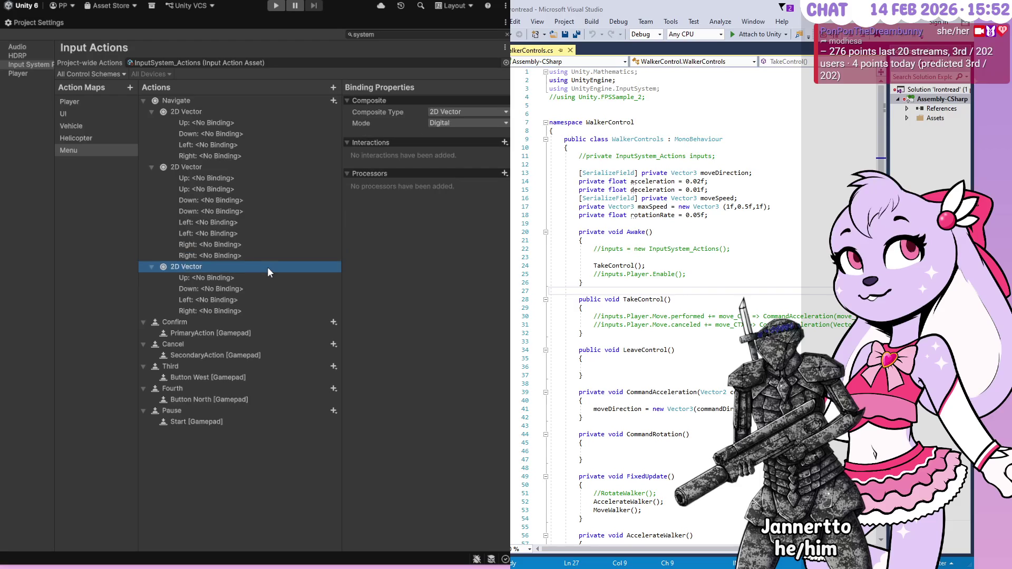
key(Delete)
click(220, 178)
- Bind the keyboard composite's two Up slots to W and Up Arrow via Listen
click(400, 111)
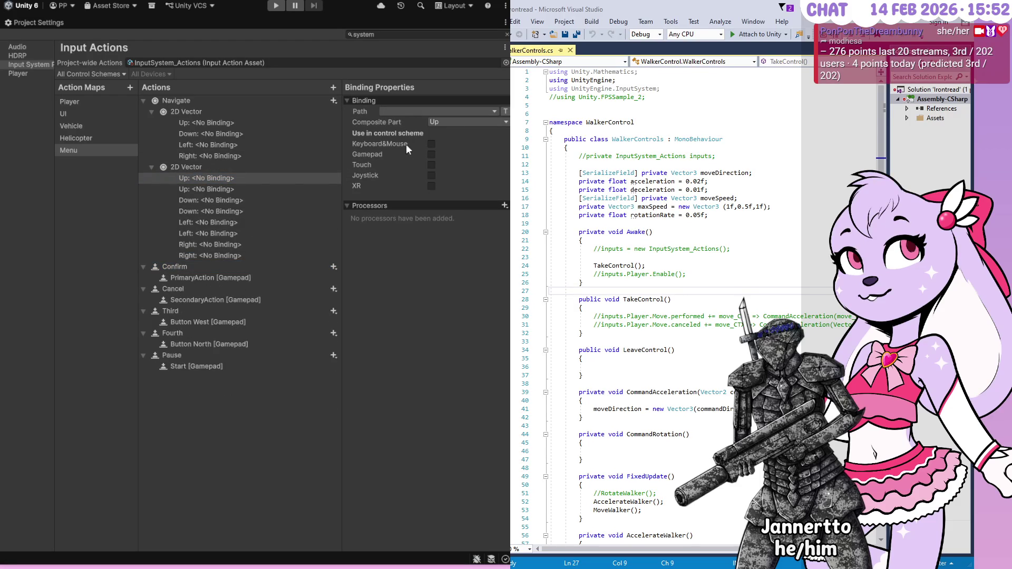
key(w)
click(221, 188)
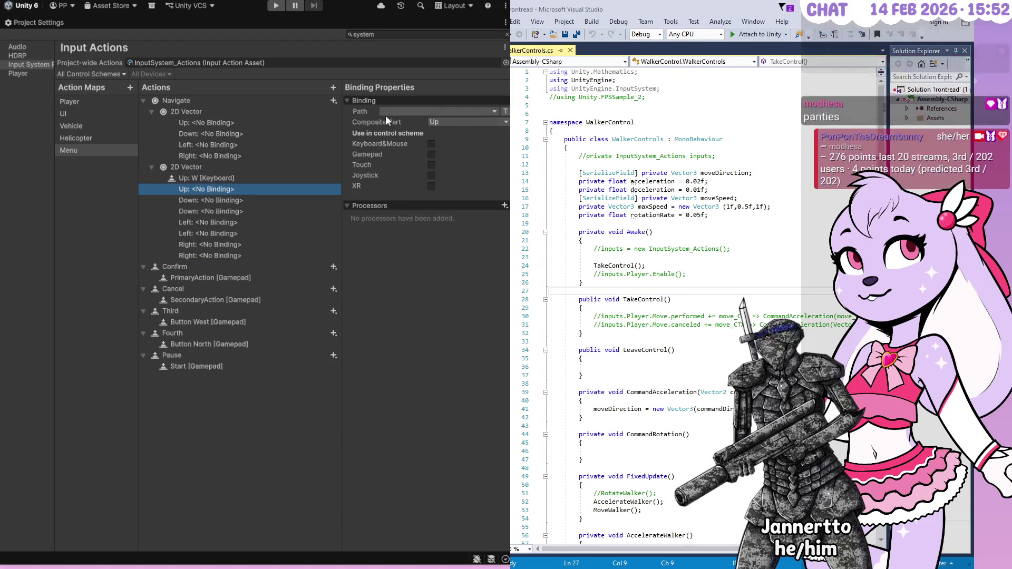
click(384, 121)
key(Up)
- Bind the two Down slots to S and Down Arrow
click(213, 201)
click(394, 112)
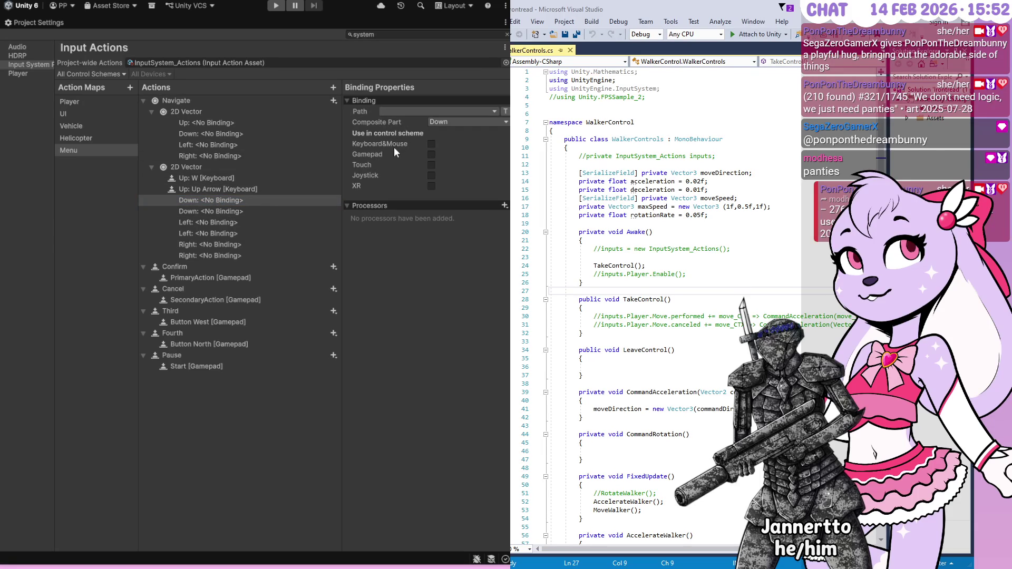
key(s)
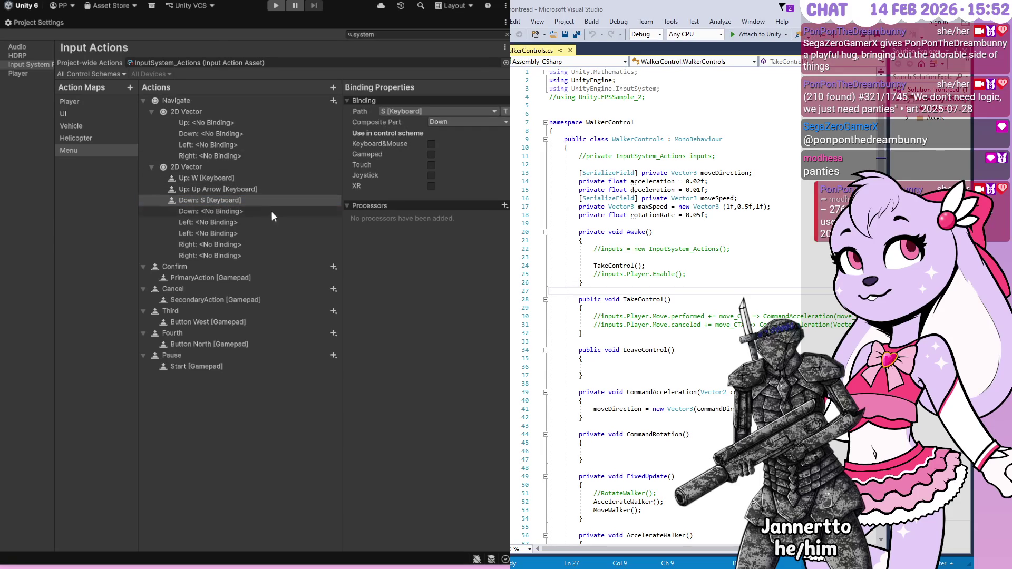
click(274, 211)
click(385, 112)
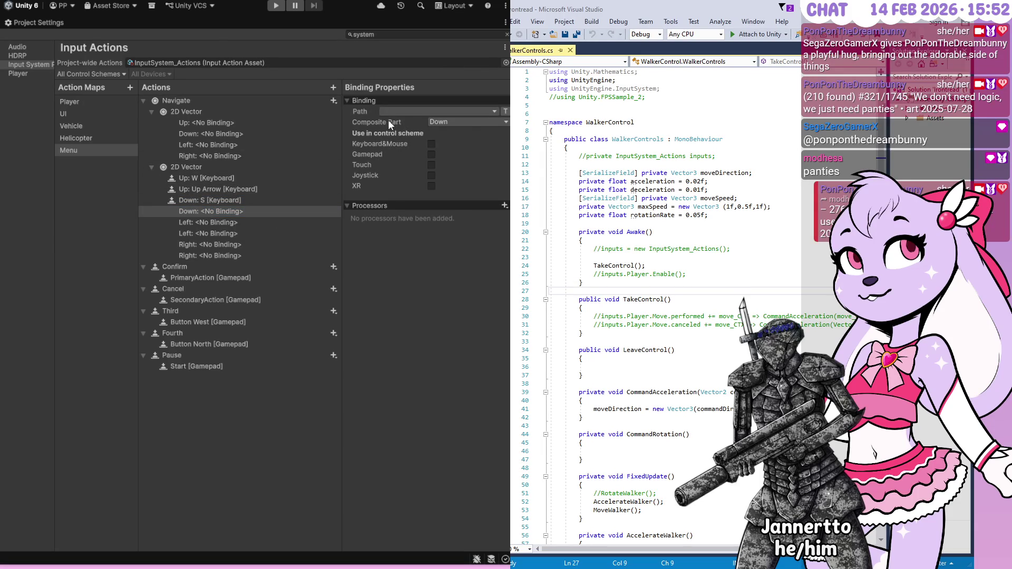
key(Down)
- Bind the two Left slots to A and Left Arrow
click(194, 223)
click(404, 110)
key(a)
click(216, 233)
click(396, 112)
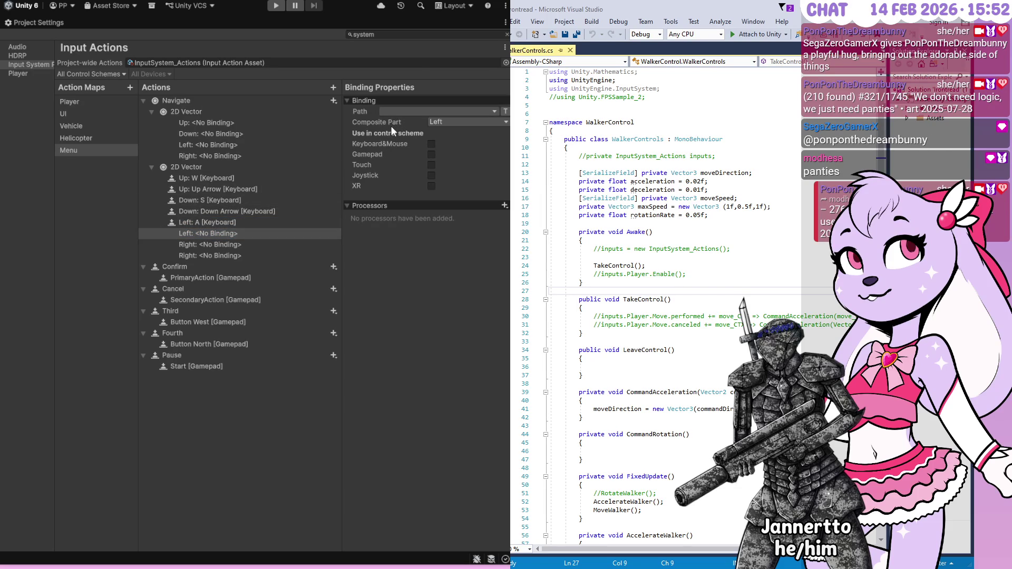
key(Left)
- Bind the two Right slots to D and Right Arrow, then start the first composite's Up path
click(210, 243)
click(382, 112)
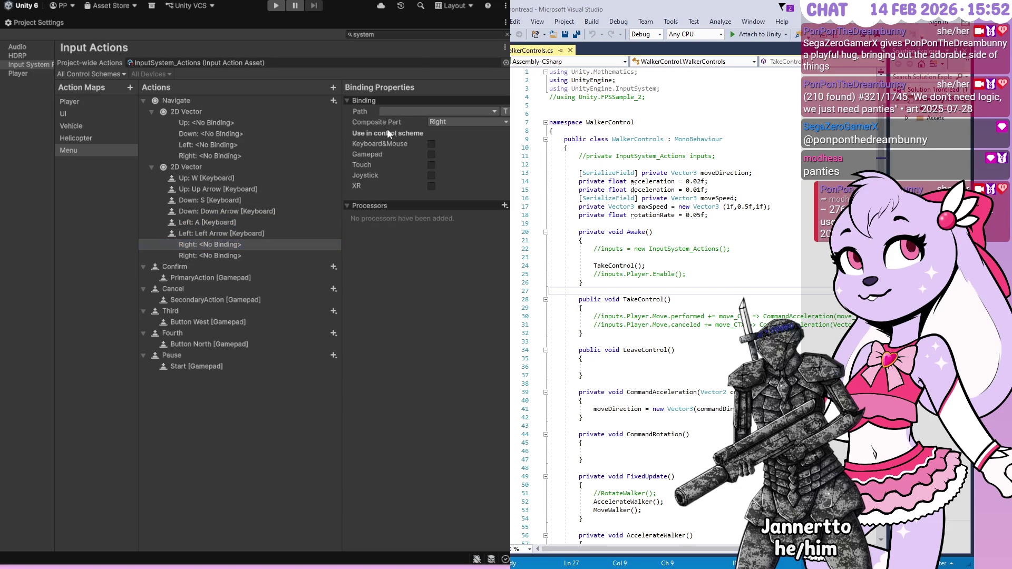
key(d)
click(210, 254)
click(391, 112)
key(Right)
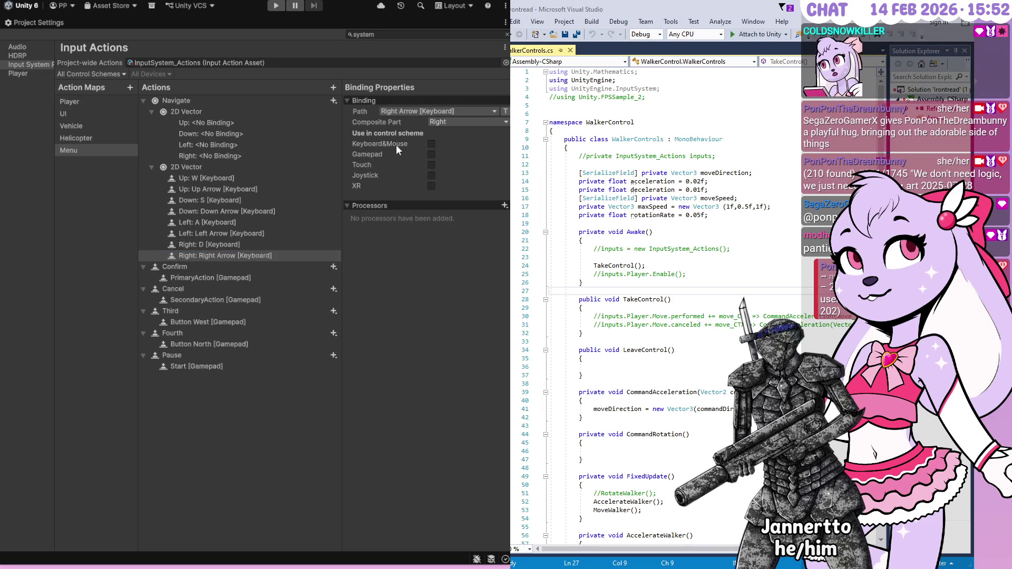
click(229, 122)
click(393, 112)
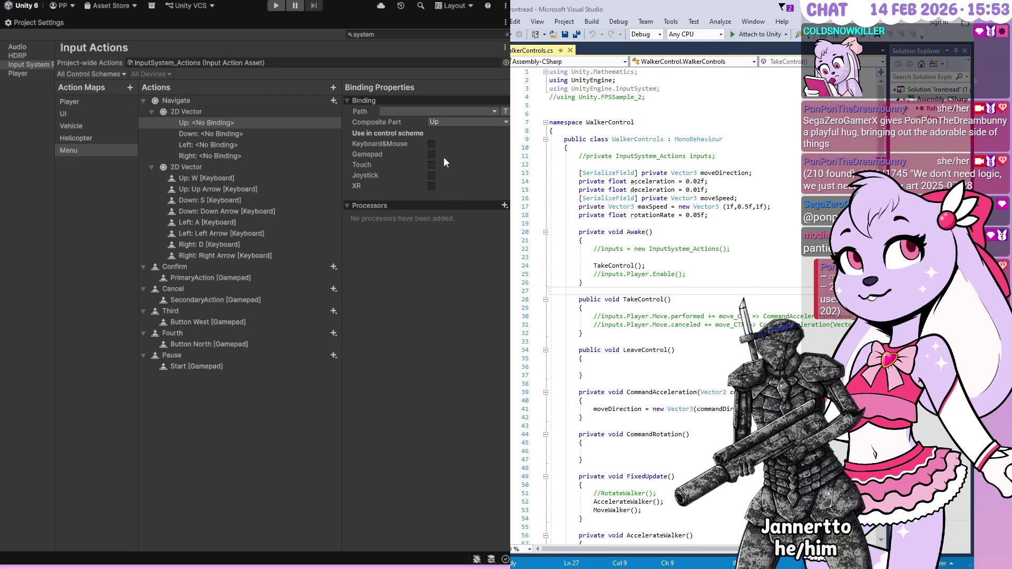
- Set the first composite's Up, Down, Left and Right paths to Left Stick [Gamepad] directions
click(240, 134)
click(432, 108)
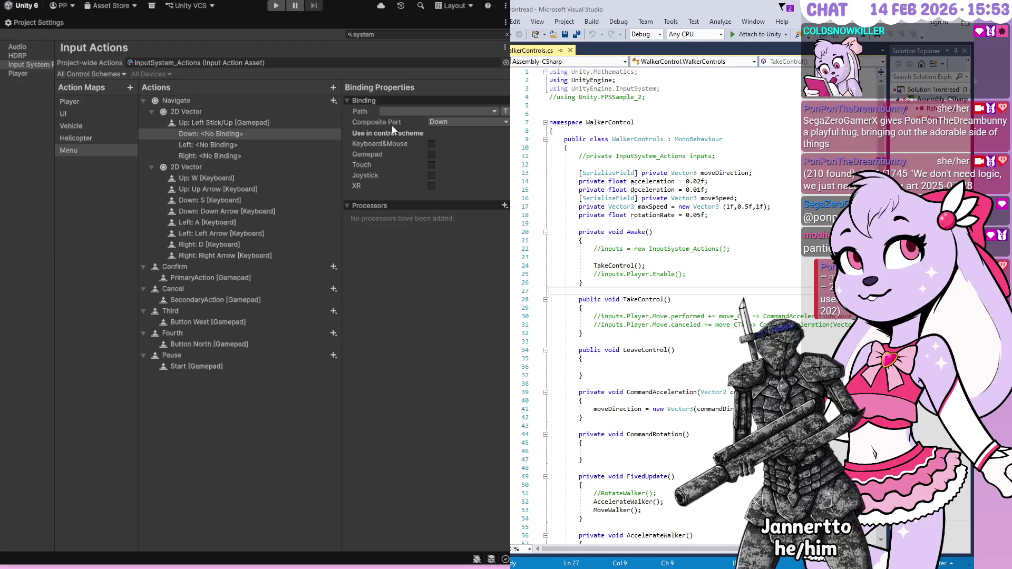
click(428, 156)
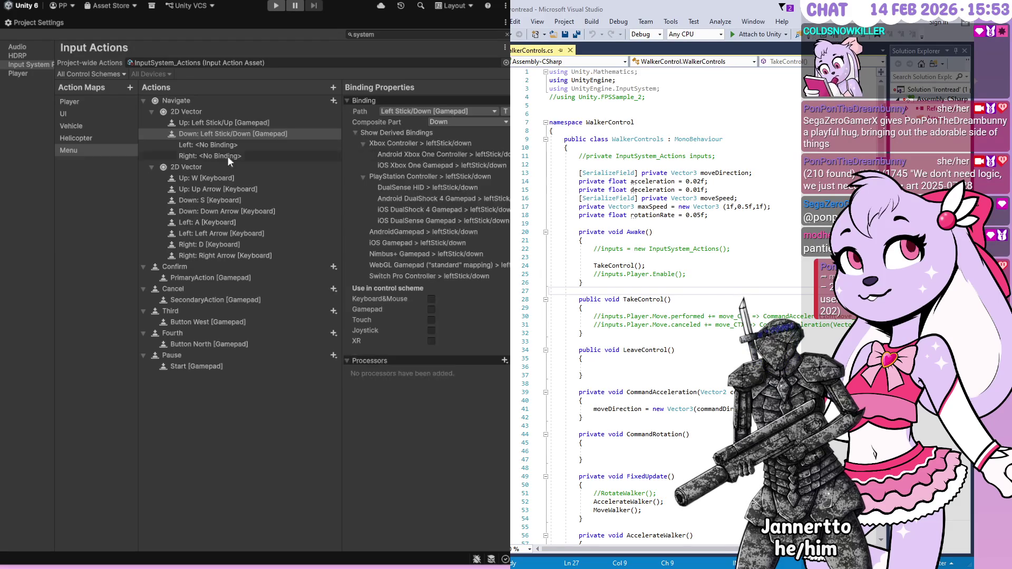
click(201, 145)
click(399, 112)
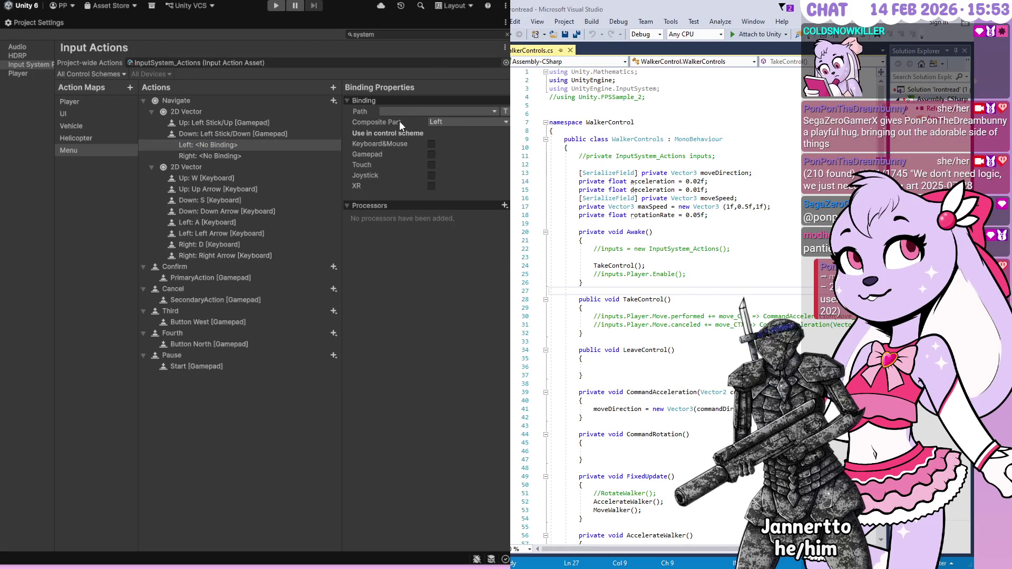
click(426, 156)
click(232, 155)
click(390, 112)
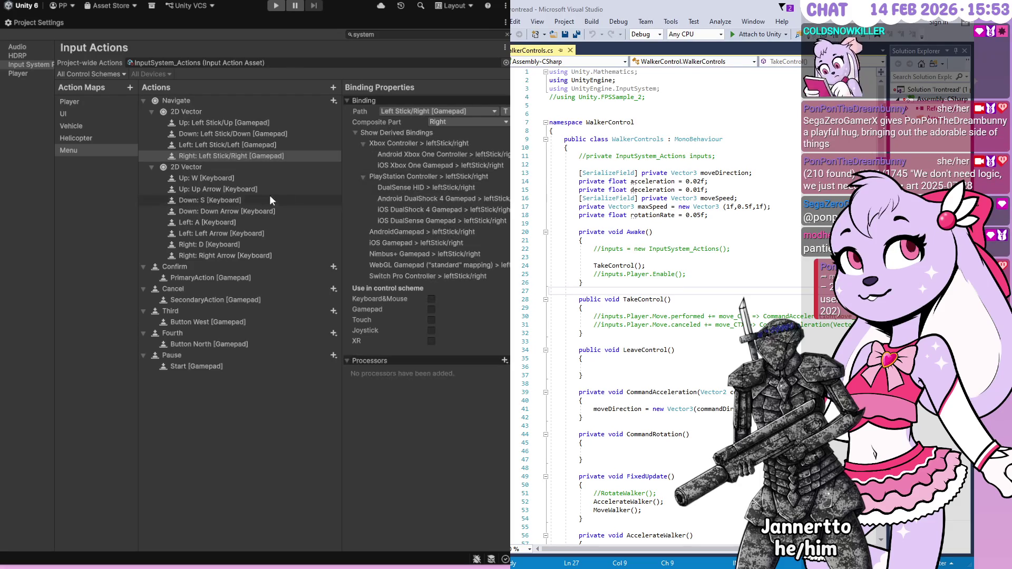
click(266, 145)
click(268, 123)
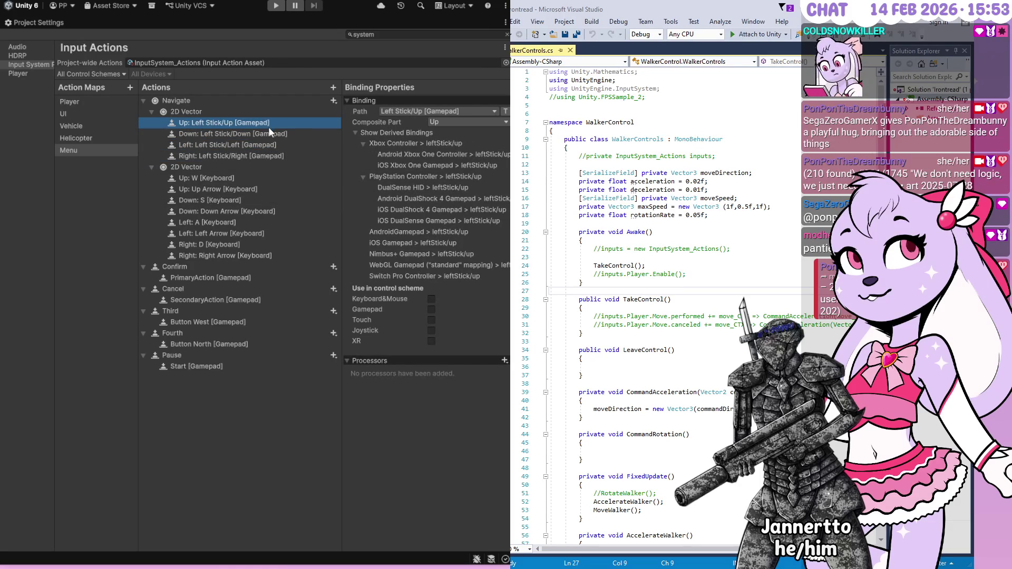
- Add a new empty binding to the Navigate action
click(207, 100)
click(334, 100)
click(332, 110)
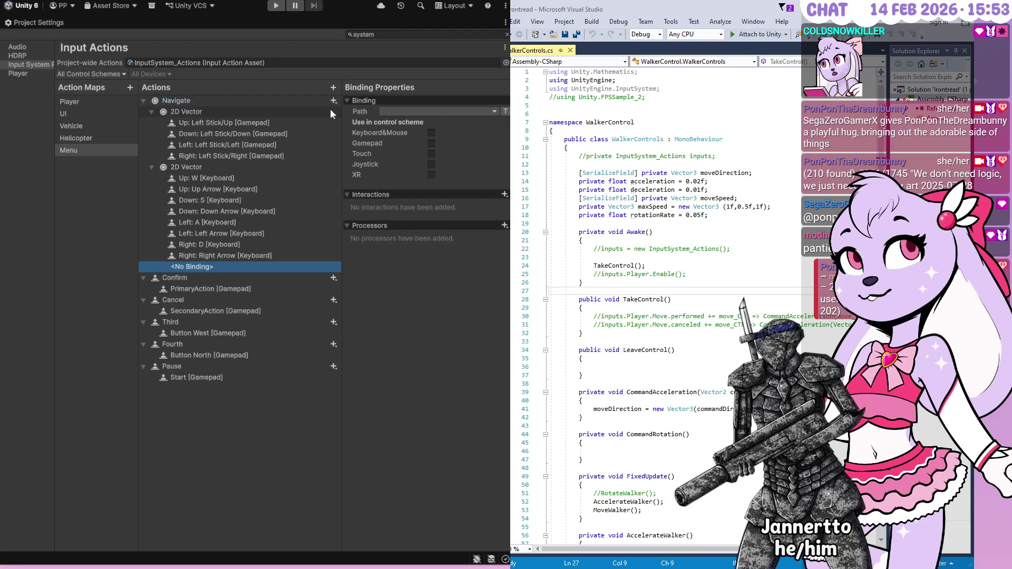
- Set the new Navigate binding's path to D-Pad [Gamepad] and collapse both composites
click(413, 113)
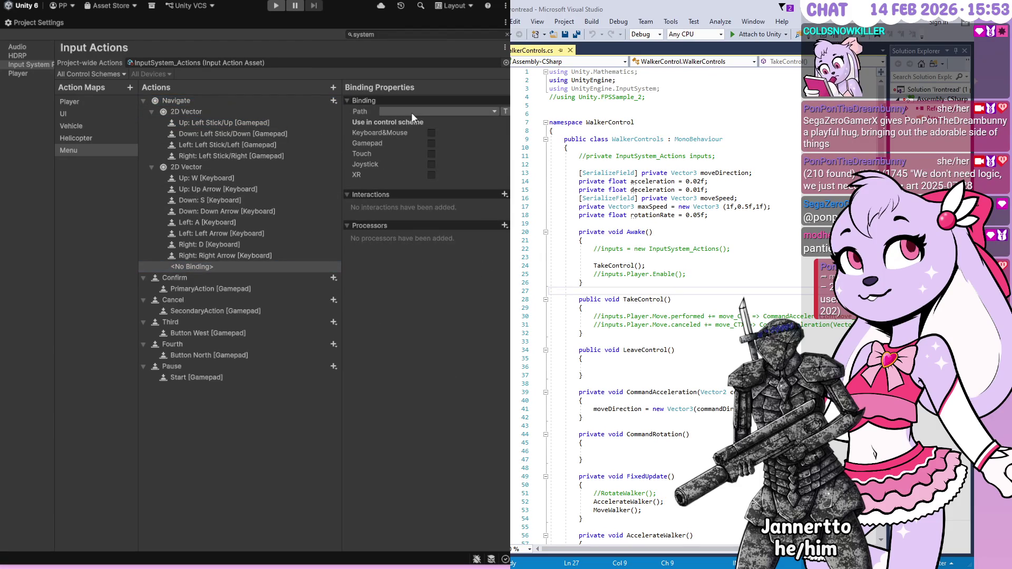
click(416, 158)
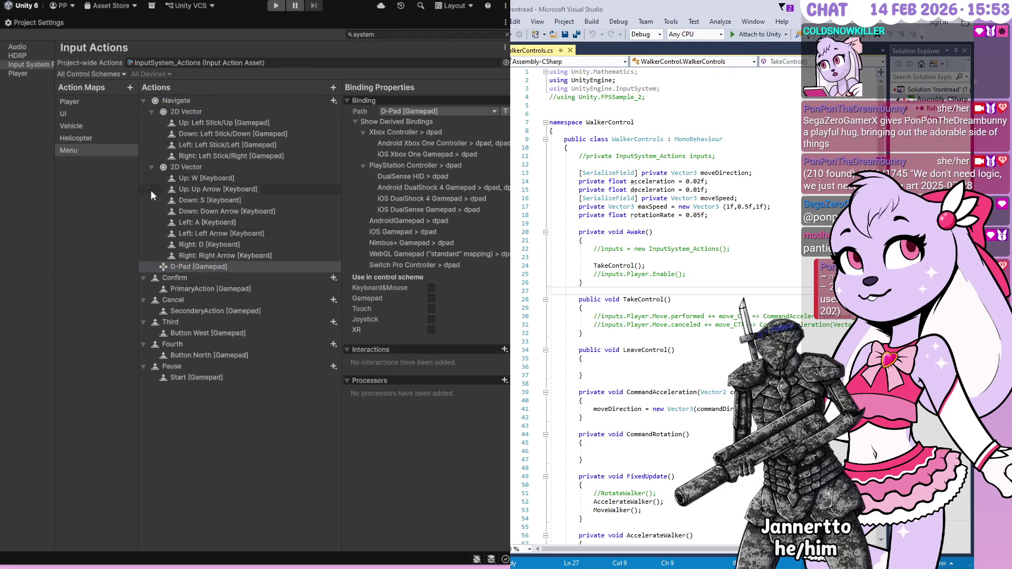
click(153, 167)
click(152, 112)
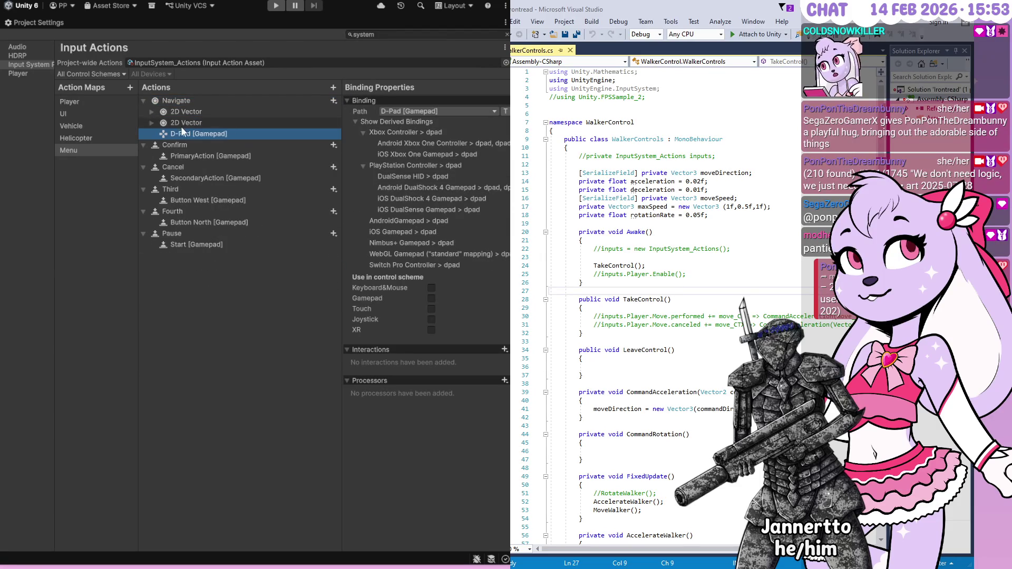
- Rename the two 2D Vector composites to 'Gamepad' and 'Keyboard' and expand them again
click(186, 112)
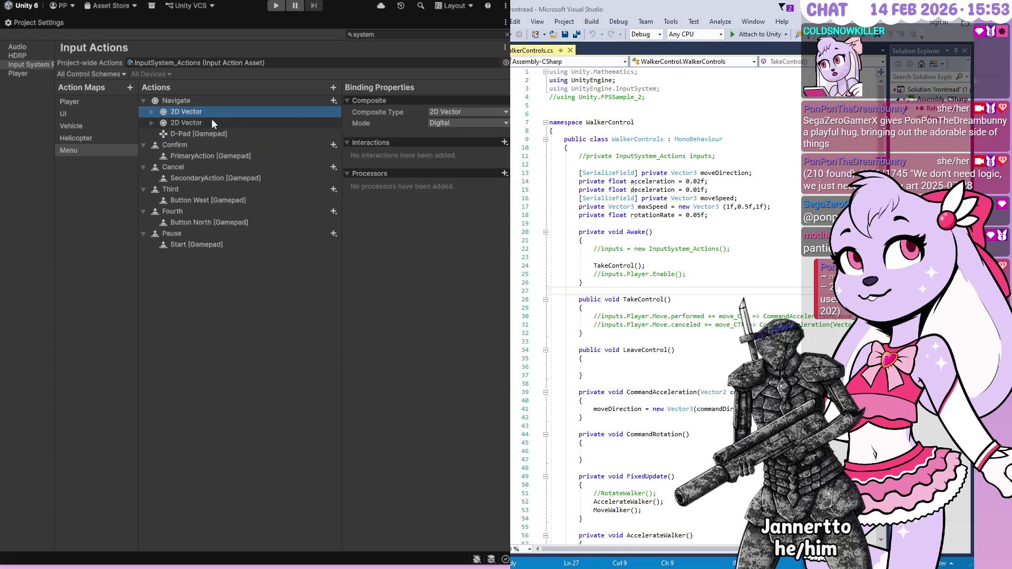
double_click(189, 112)
text(Gamepad)
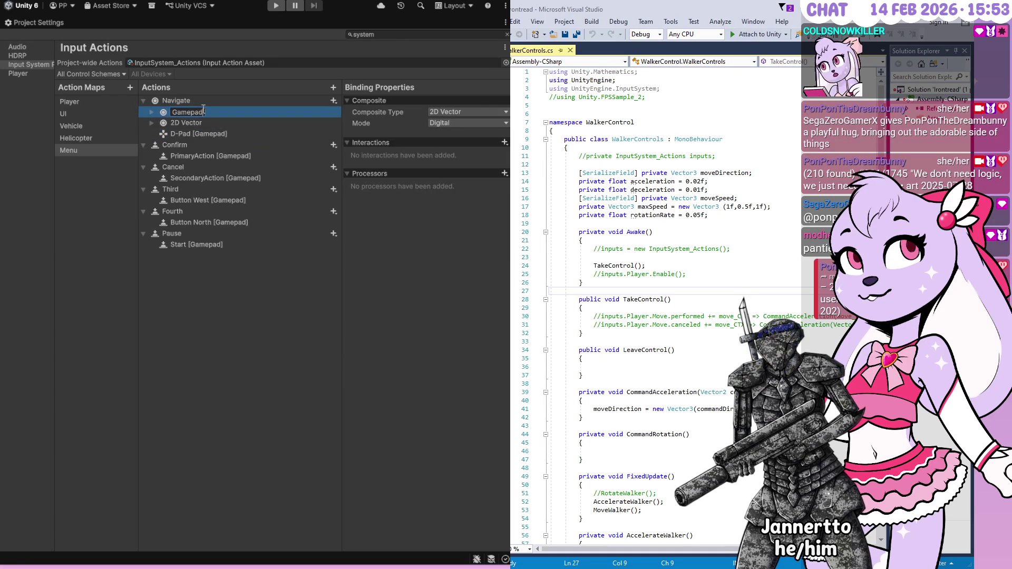
click(175, 127)
double_click(187, 122)
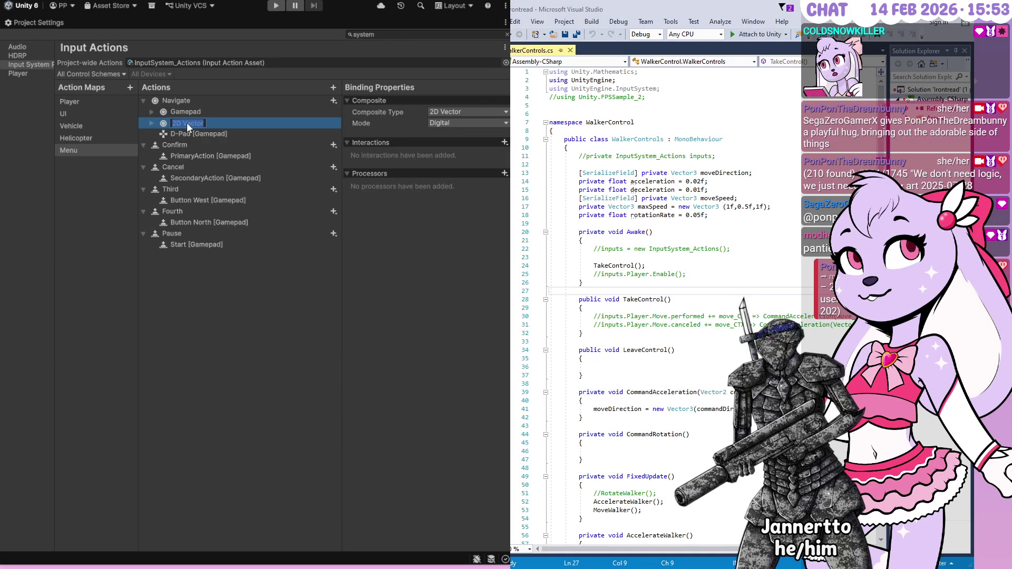
text(Keyboard)
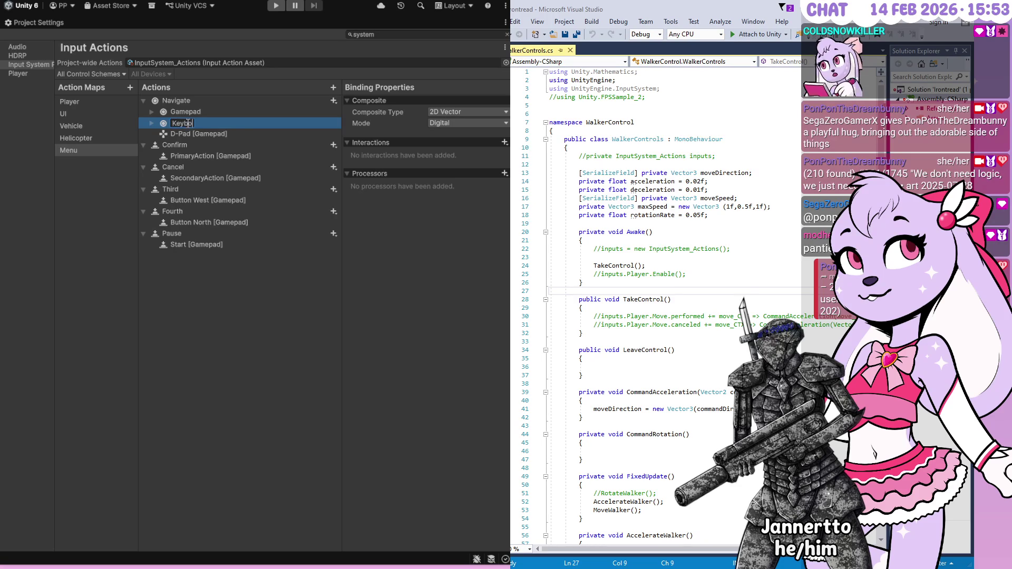
click(151, 123)
click(152, 112)
click(193, 256)
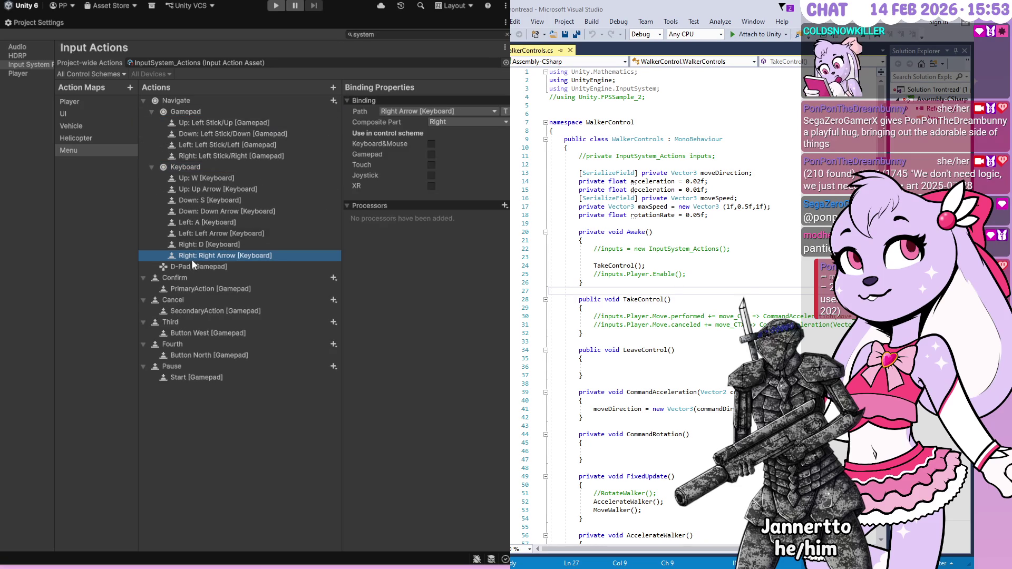
- Add a test Left Stick [Gamepad] binding, try dragging it into the Gamepad composite, then delete it
click(186, 100)
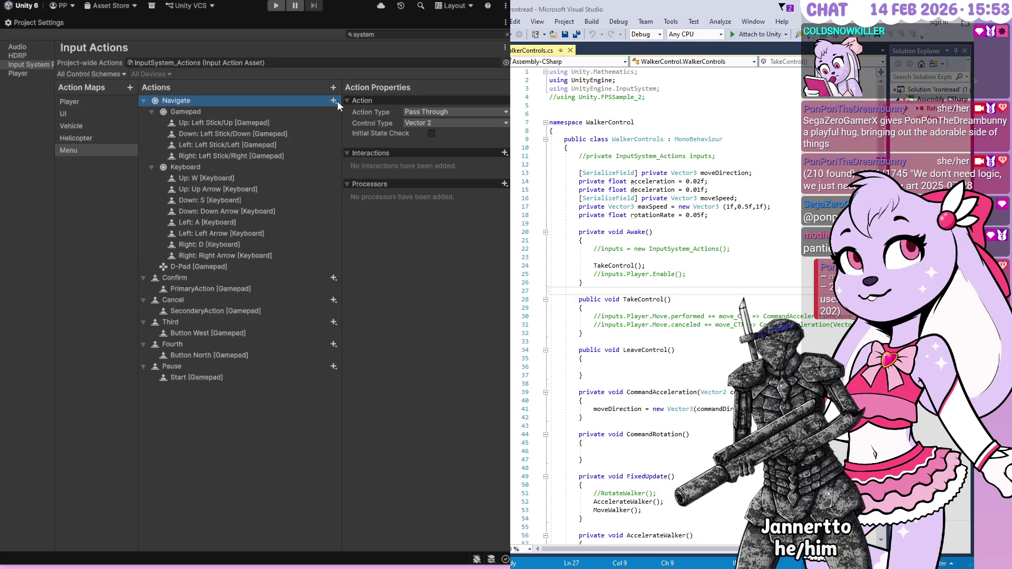
click(356, 109)
click(410, 132)
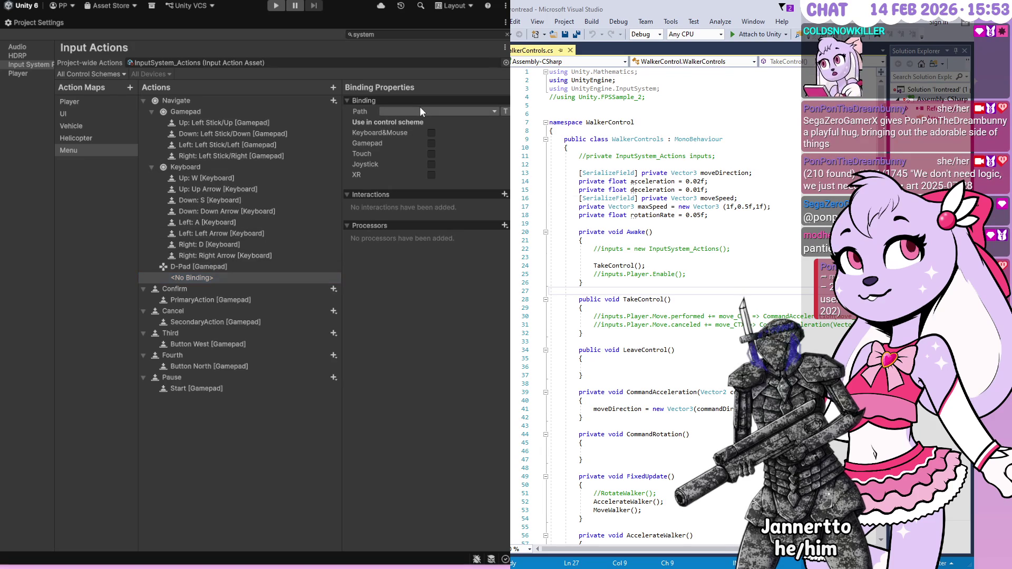
click(430, 165)
mouse_move(225, 278)
mouse_down()
mouse_move(214, 278)
mouse_move(242, 113)
mouse_up()
mouse_move(191, 279)
mouse_down()
mouse_move(189, 105)
mouse_move(164, 115)
mouse_up()
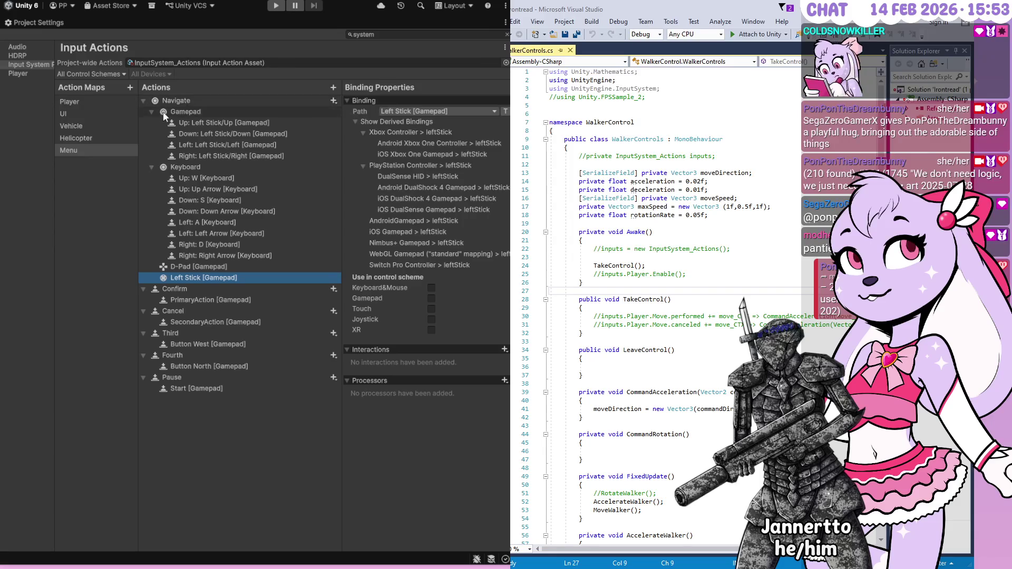
click(165, 111)
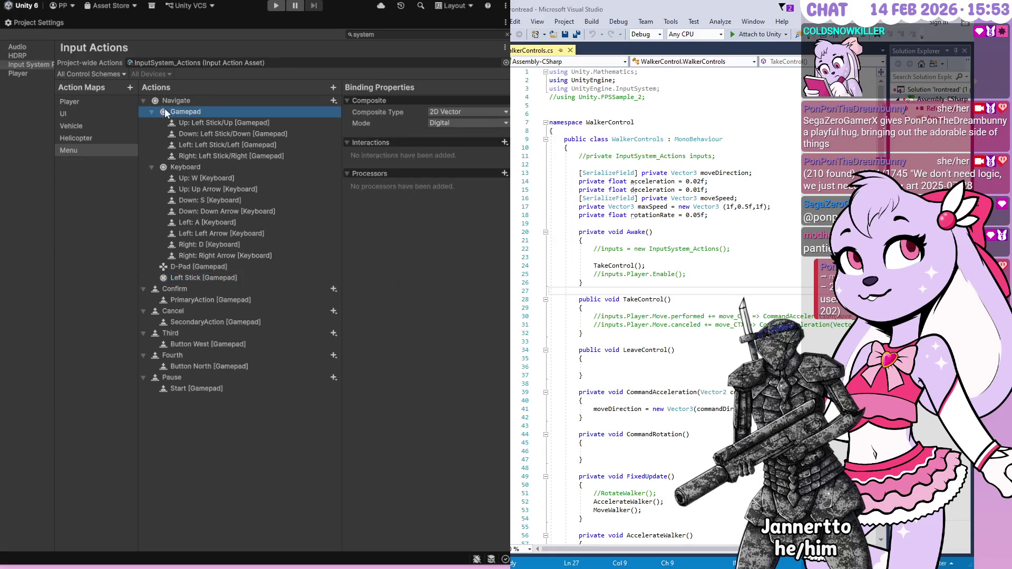
click(198, 274)
key(Delete)
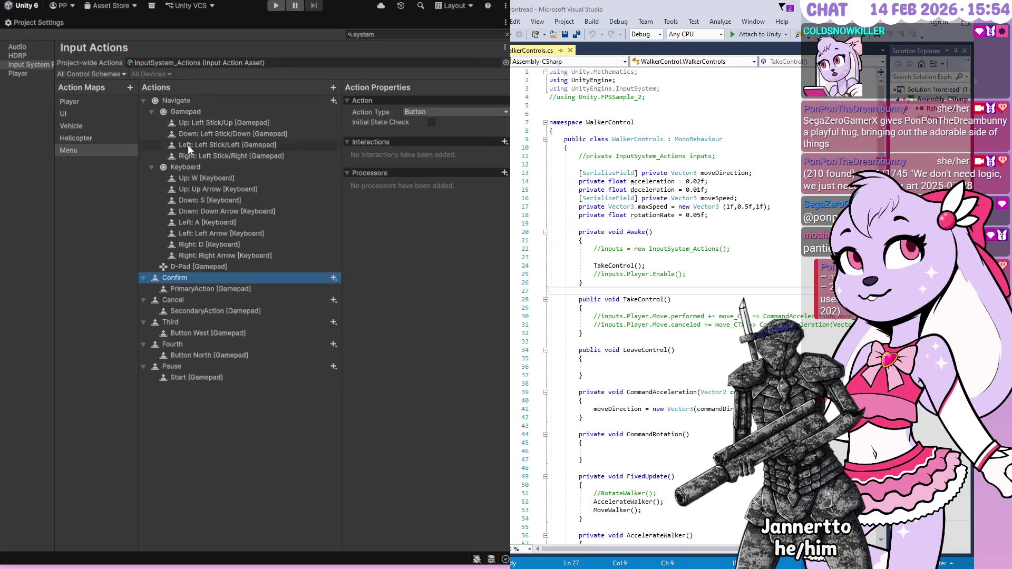
- Assign the Down: Left Stick/Down binding to the Gamepad control scheme
click(195, 119)
click(201, 109)
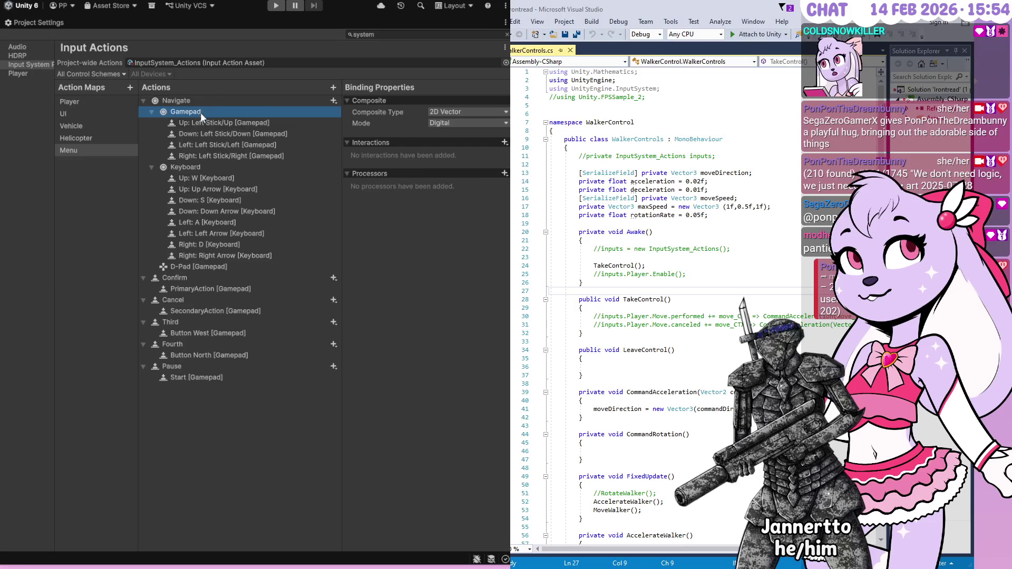
click(200, 122)
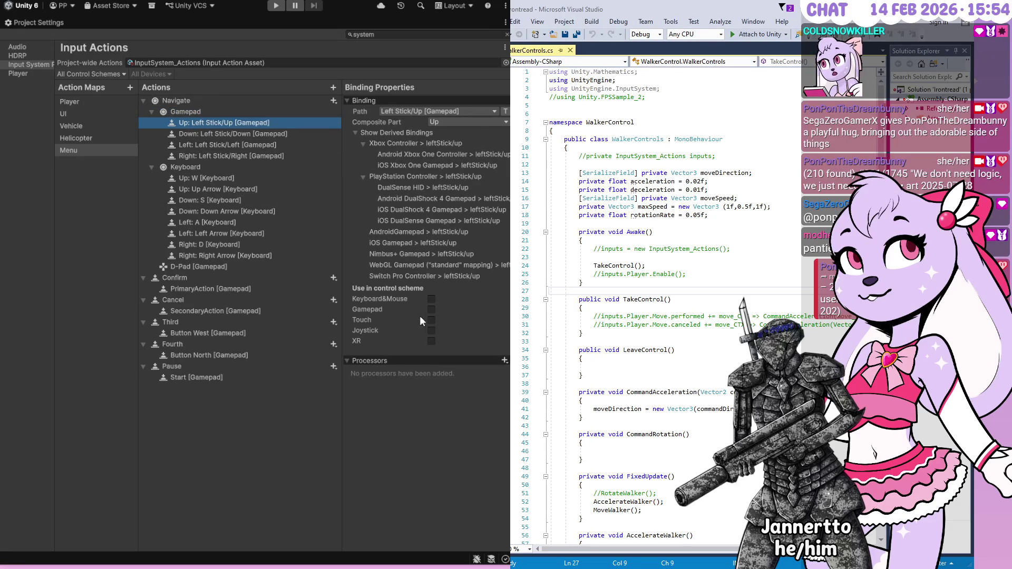
click(228, 135)
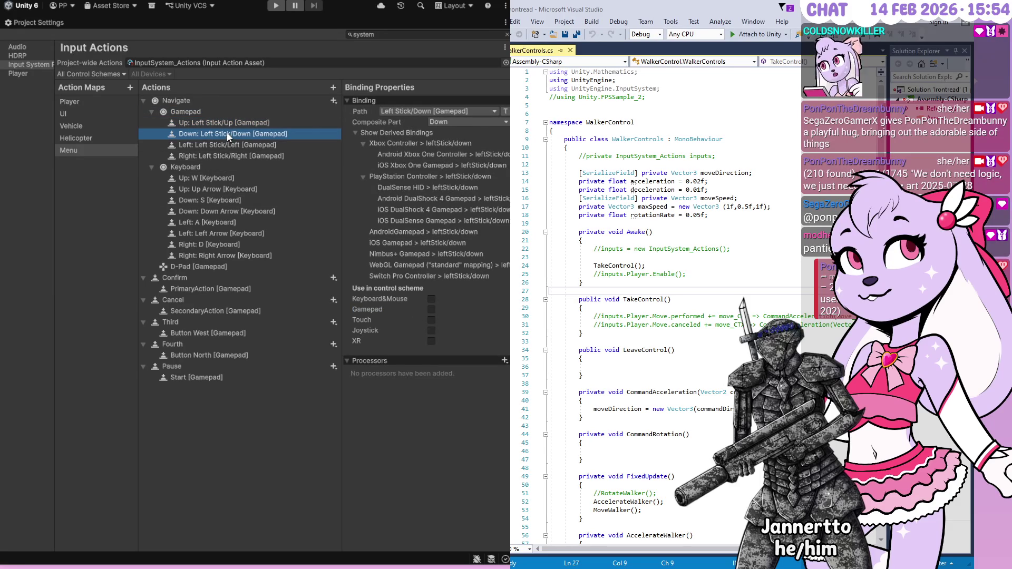
click(432, 310)
click(258, 156)
- Put the Up: W, Down: Down Arrow and Down: S bindings in the Keyboard&Mouse scheme
click(431, 310)
click(275, 157)
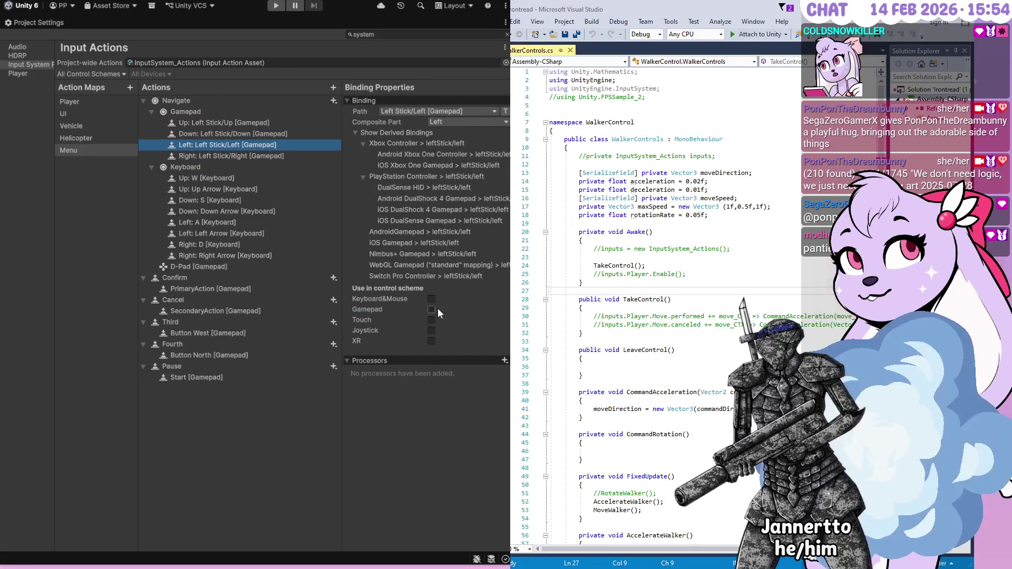
click(235, 178)
key(Down)
key(Down)
key(Down)
key(Up)
key(Up)
key(Up)
click(432, 144)
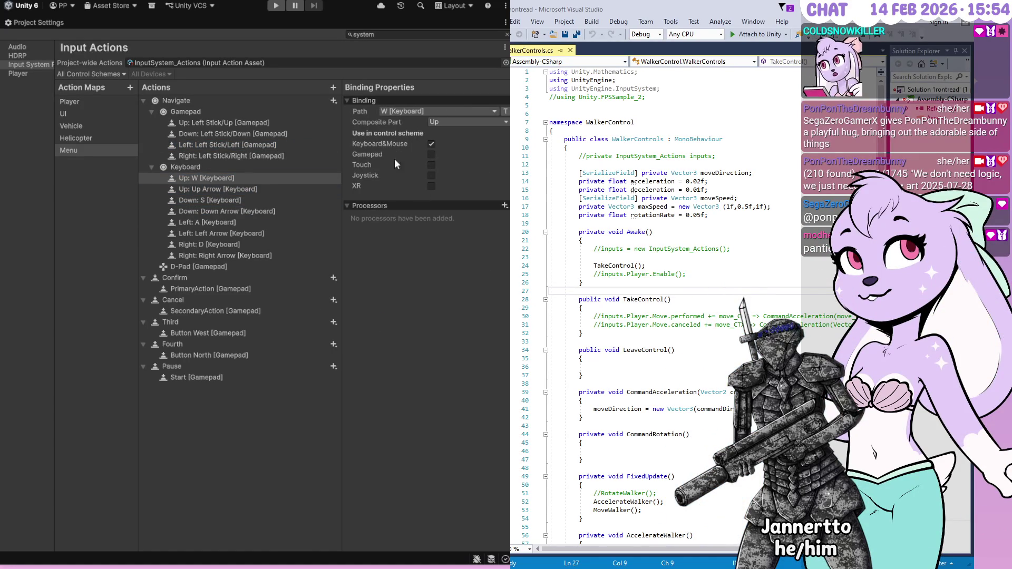
click(317, 189)
click(288, 210)
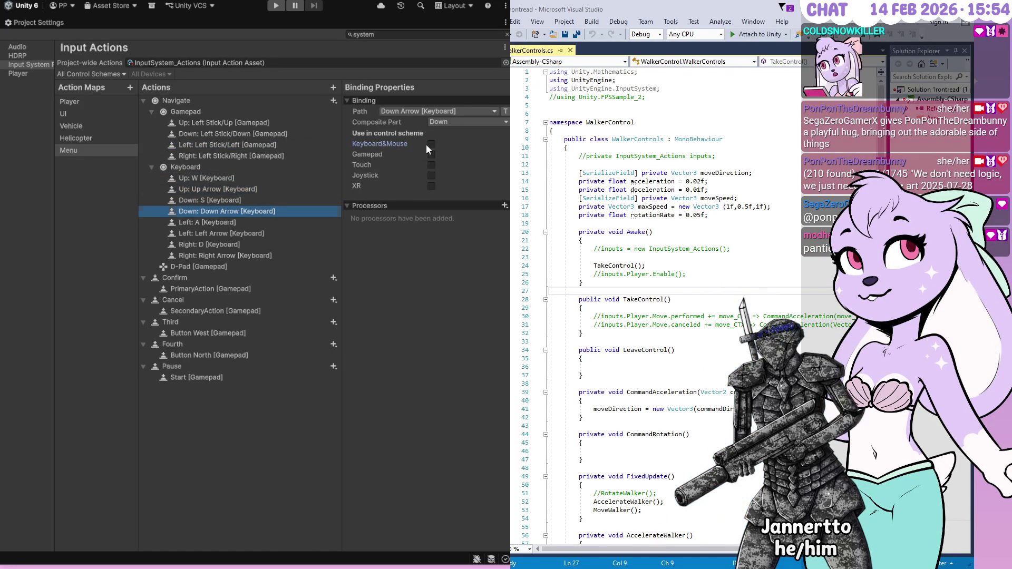
click(306, 200)
click(432, 144)
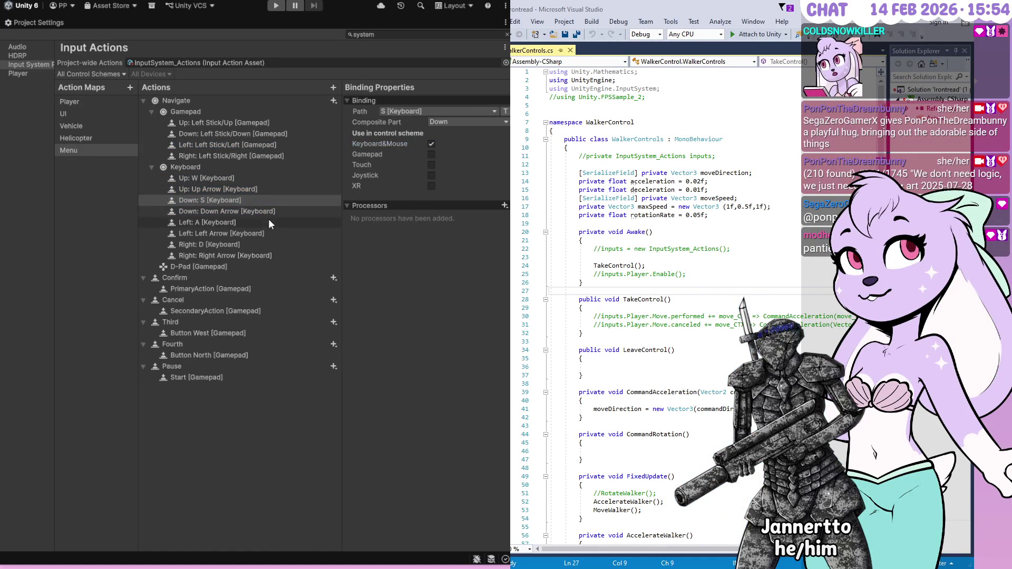
- Put Left: A, Left Arrow, Right Arrow and Right: D in the Keyboard&Mouse scheme
click(269, 222)
click(431, 144)
click(296, 224)
click(296, 232)
click(431, 144)
click(285, 255)
click(431, 144)
click(290, 255)
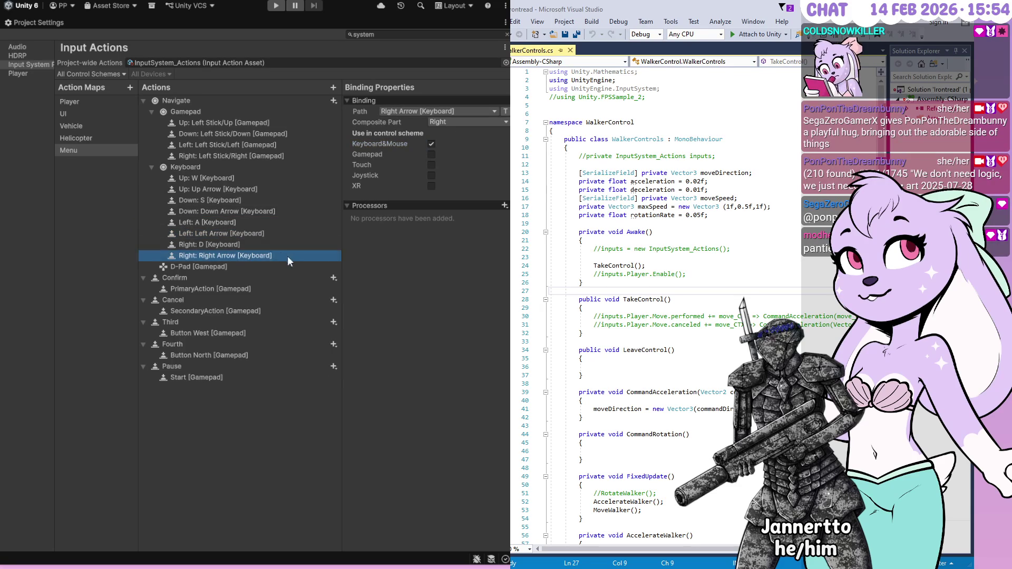
click(296, 244)
click(431, 143)
click(217, 245)
- Assign Navigate's D-Pad [Gamepad] binding to the Gamepad scheme
key(Up)
key(Up)
key(Up)
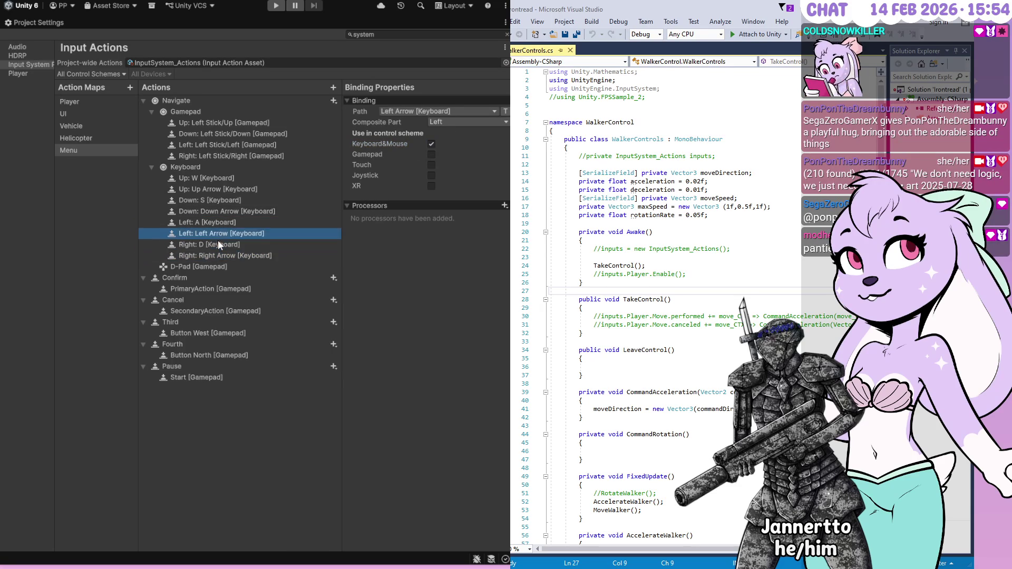
key(Up)
key(Up)
key(Up)
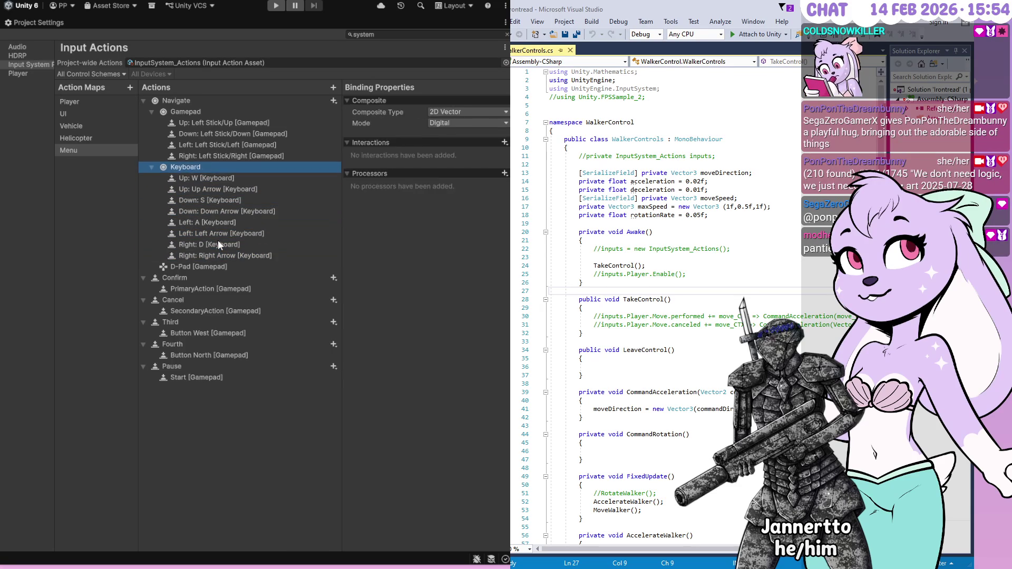
key(Down)
key(Down)
key(Down)
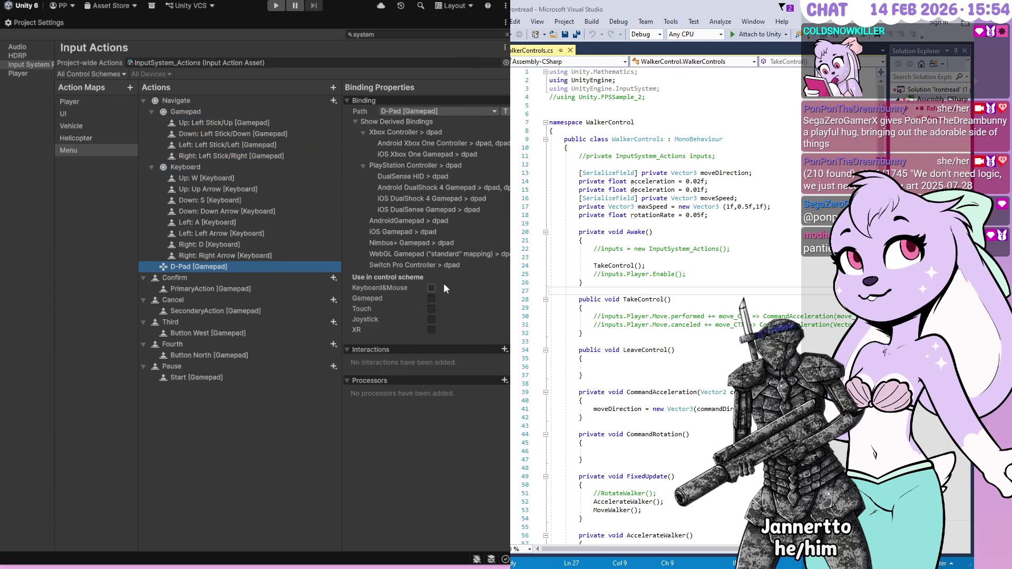
click(434, 288)
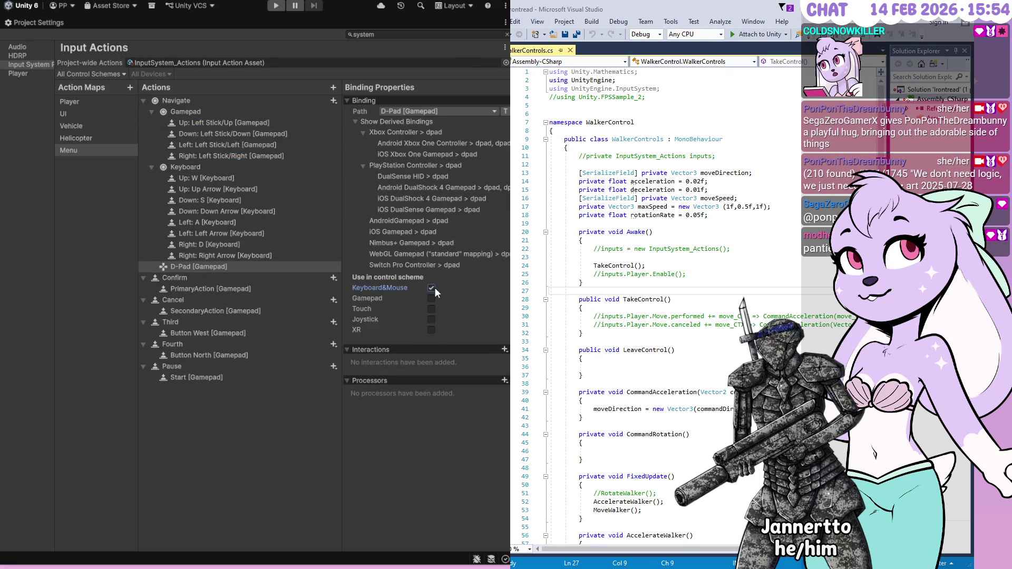
click(223, 294)
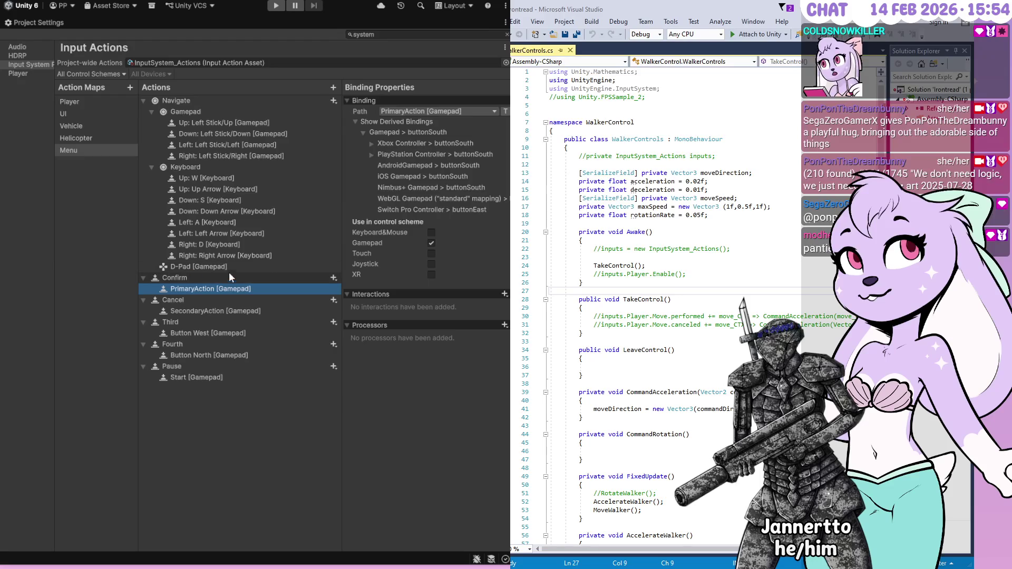
- Add a second binding to Confirm and paste candidate paths into it, including Back [Any]
click(230, 274)
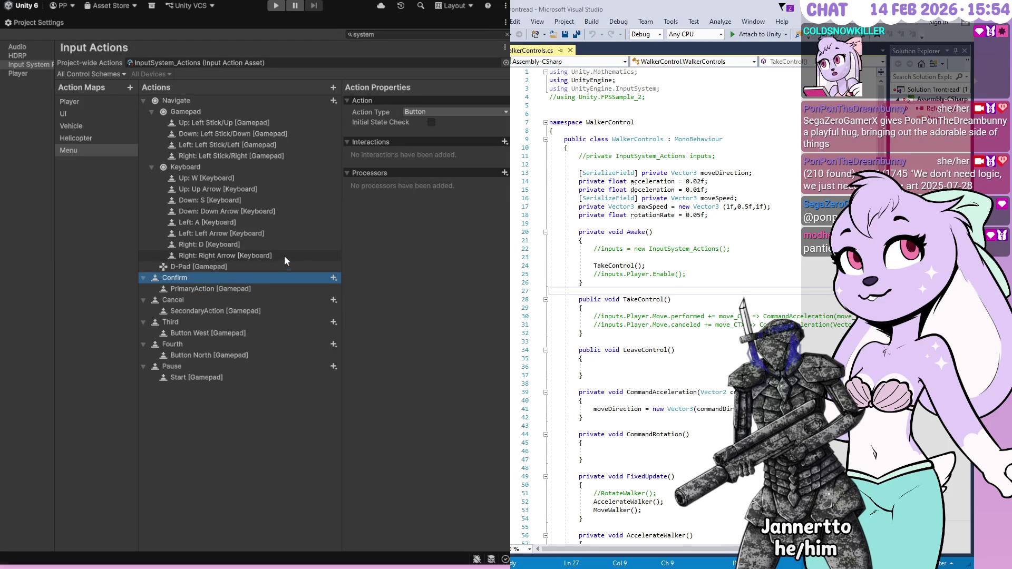
click(338, 281)
click(426, 104)
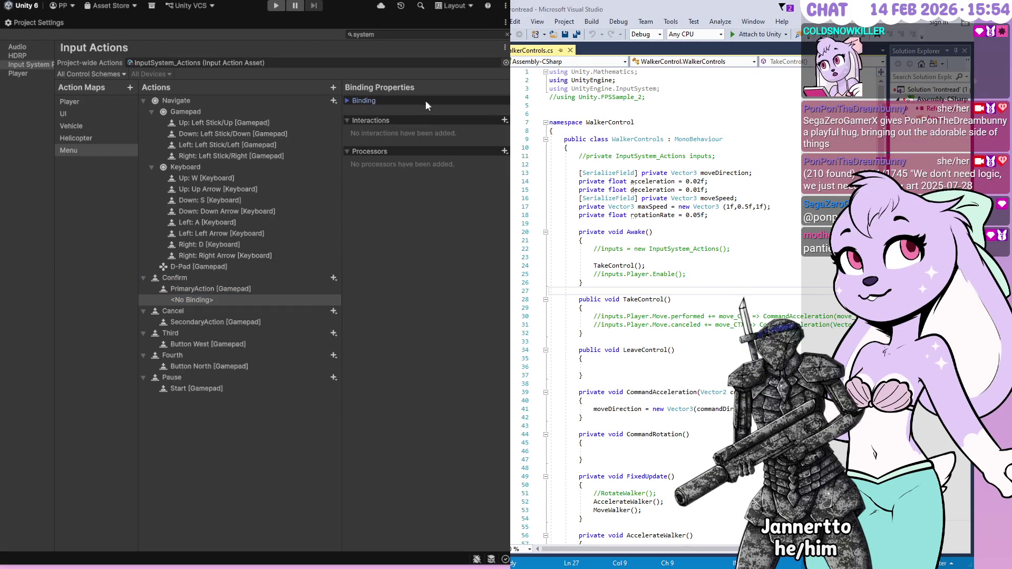
click(426, 100)
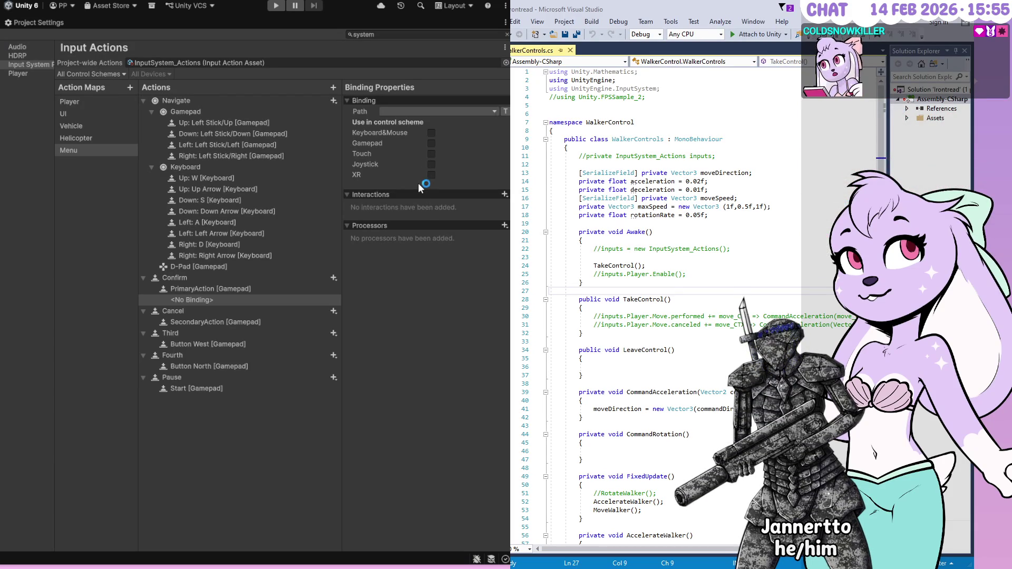
key(ctrl+v)
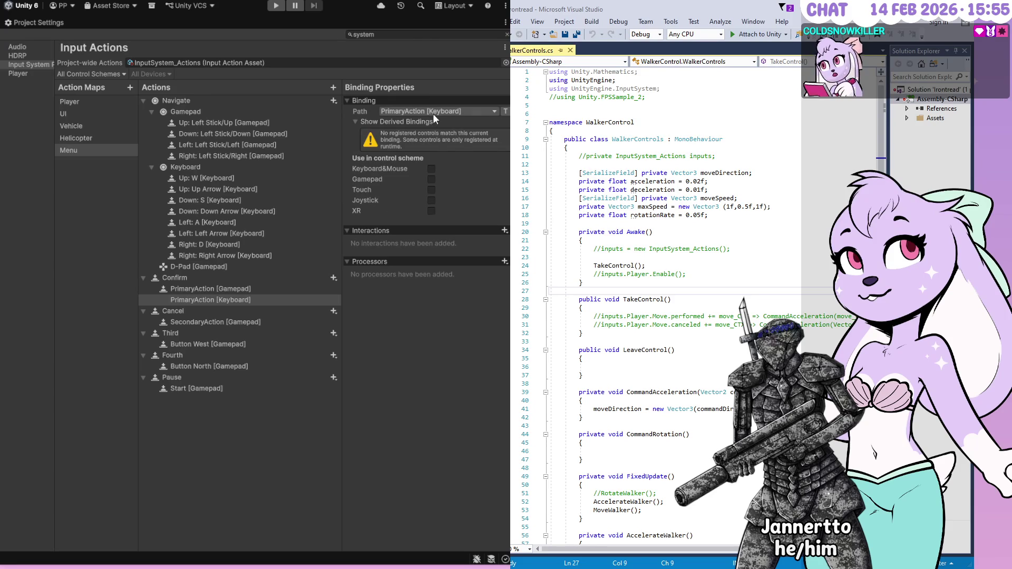
key(ctrl+v)
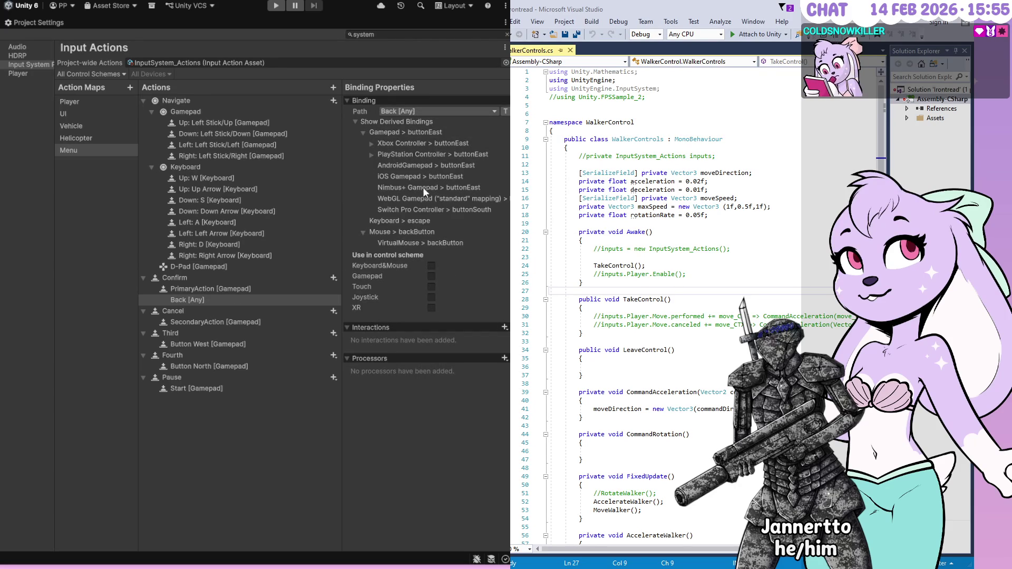
key(ctrl+v)
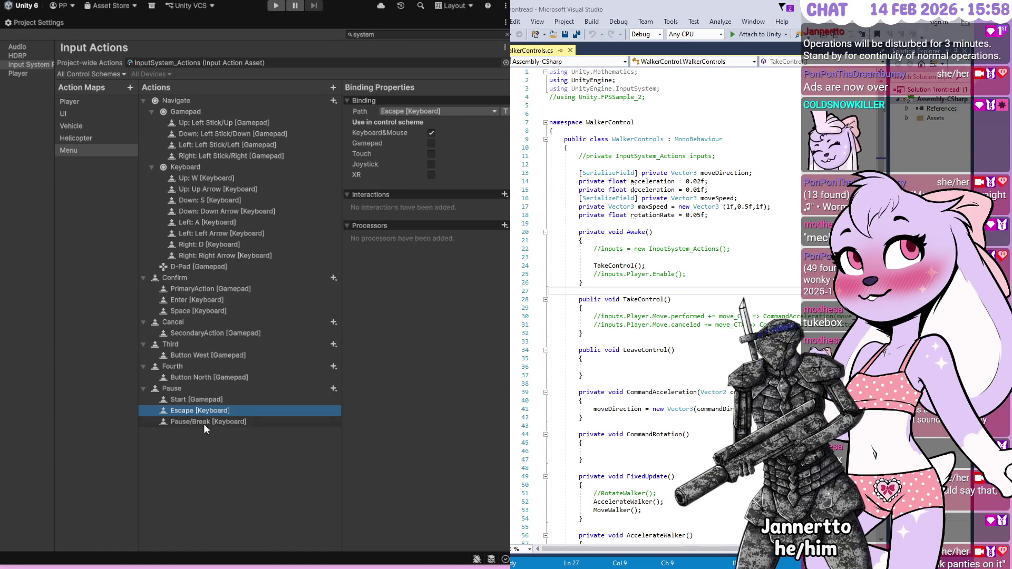
- Review Pause's Pause/Break, Start and Escape bindings, Confirm's Space and Cancel's SecondaryAction
click(189, 391)
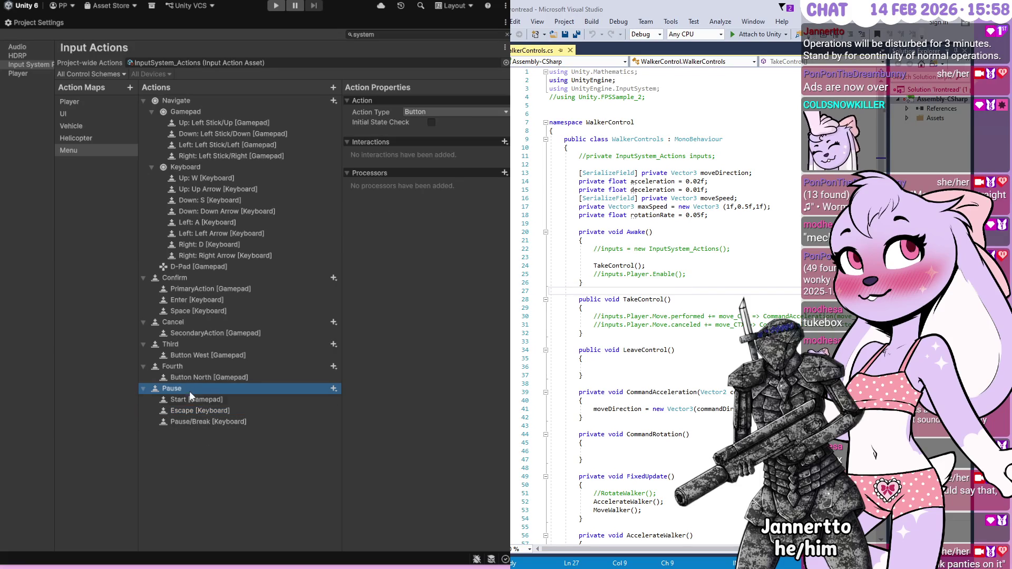
click(201, 419)
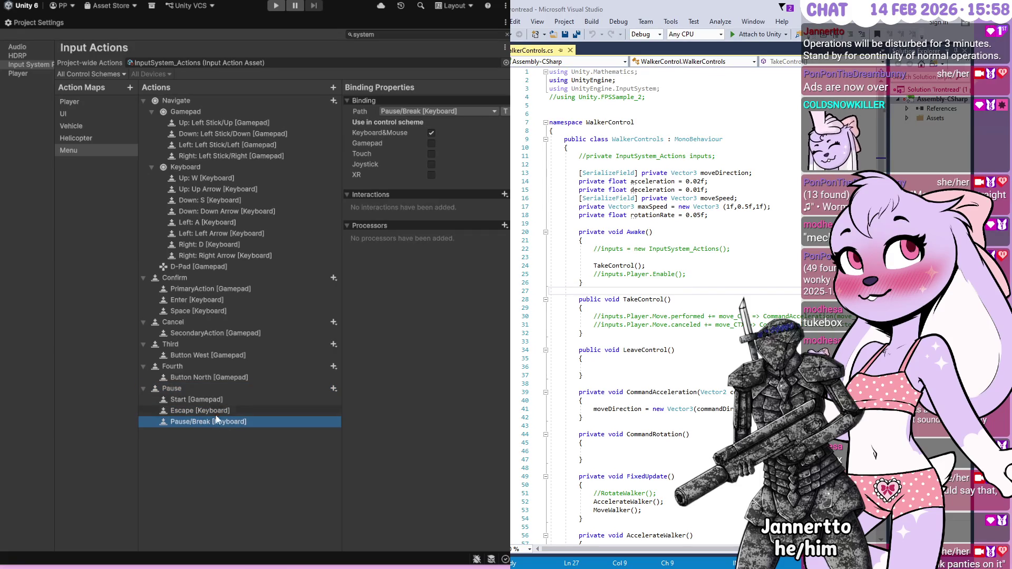
click(213, 398)
click(222, 421)
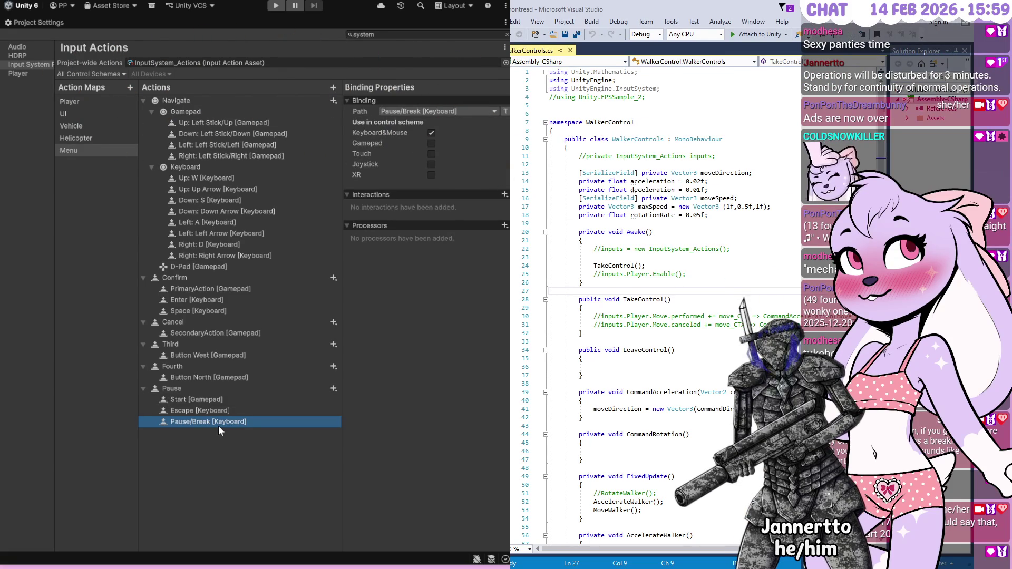
click(208, 307)
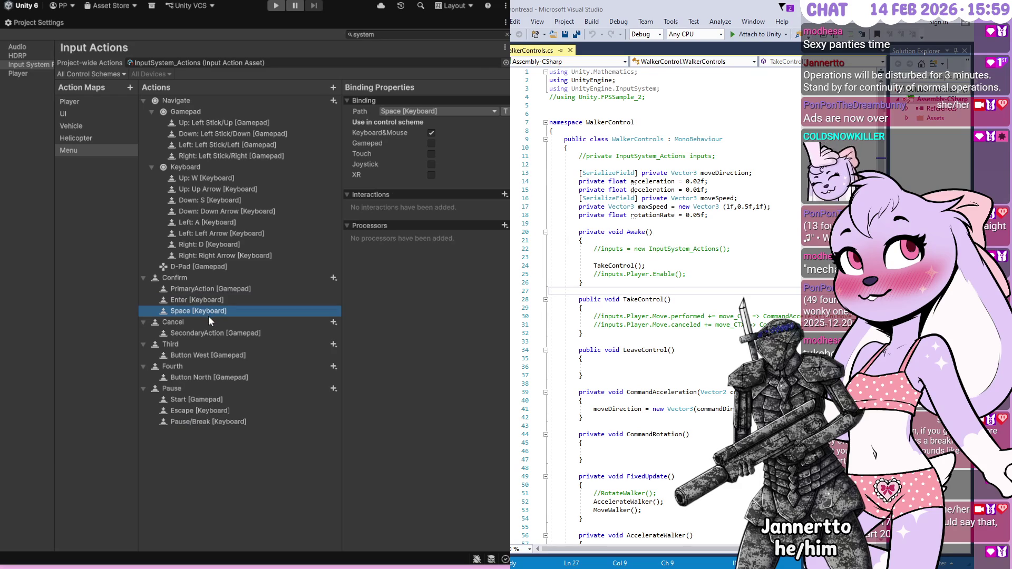
click(207, 333)
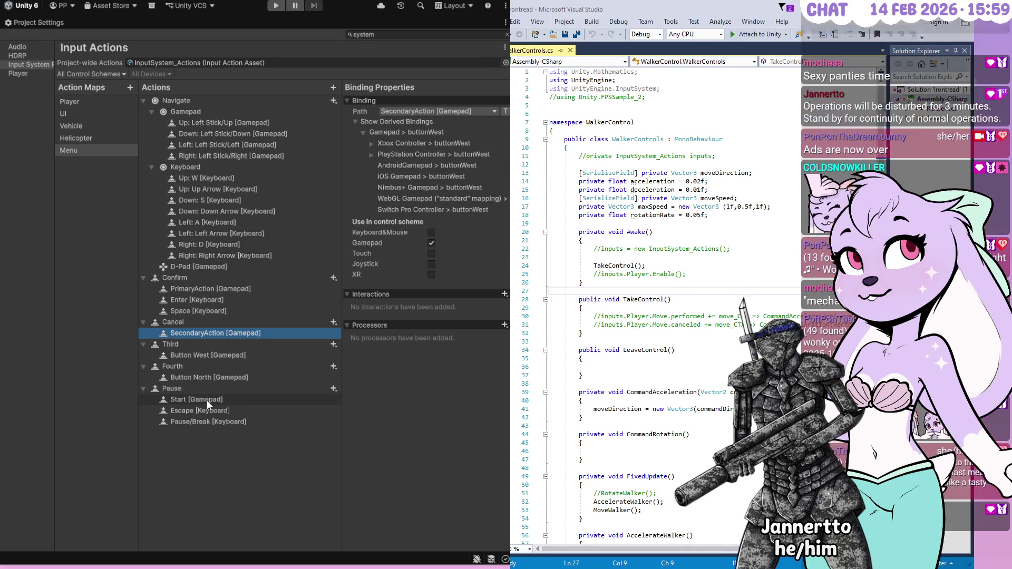
click(207, 400)
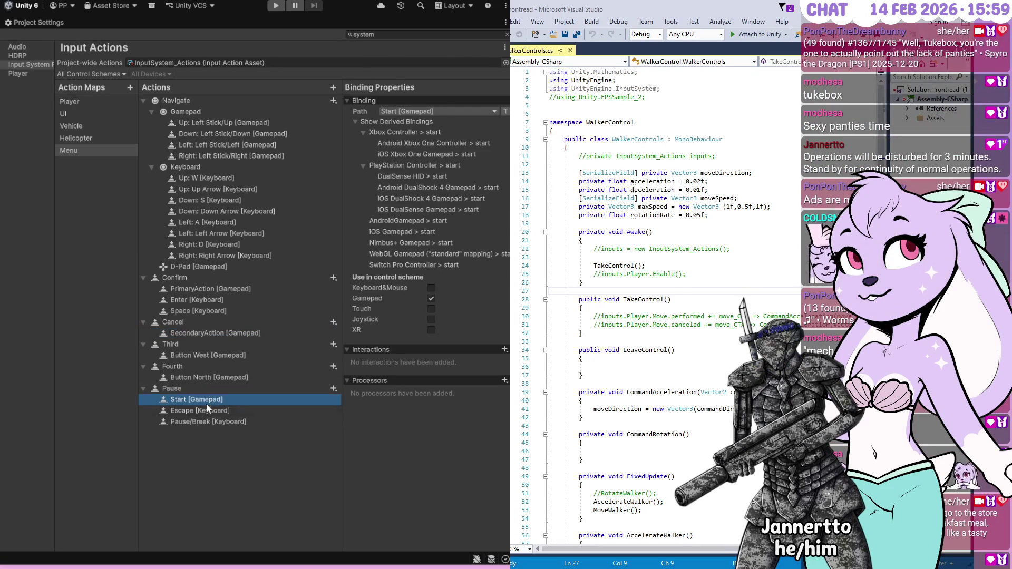
click(206, 414)
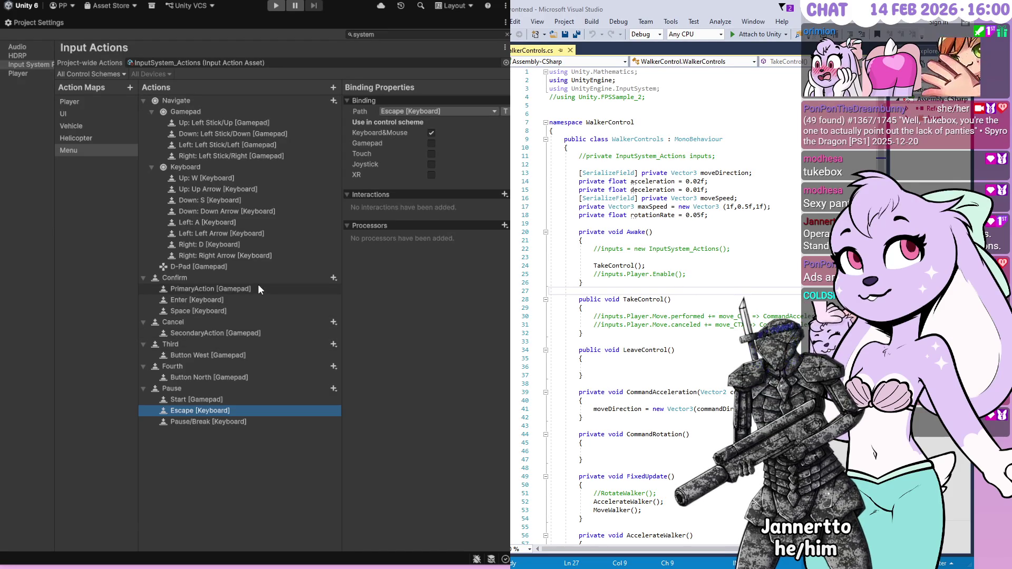
- Add a Backspace [Keyboard] binding to Cancel, ticked for the Keyboard&Mouse scheme
click(258, 324)
click(334, 321)
click(353, 333)
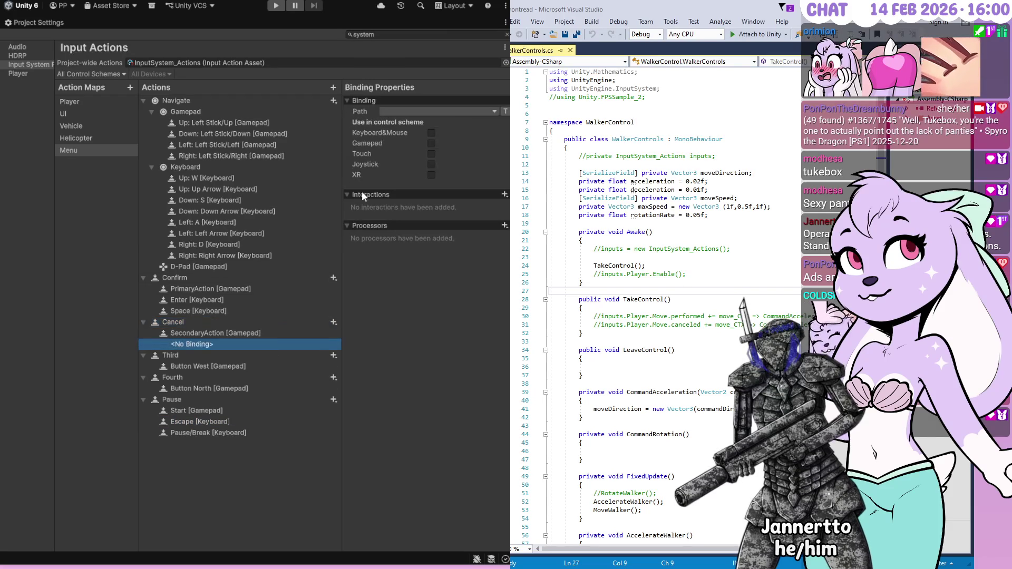
click(417, 112)
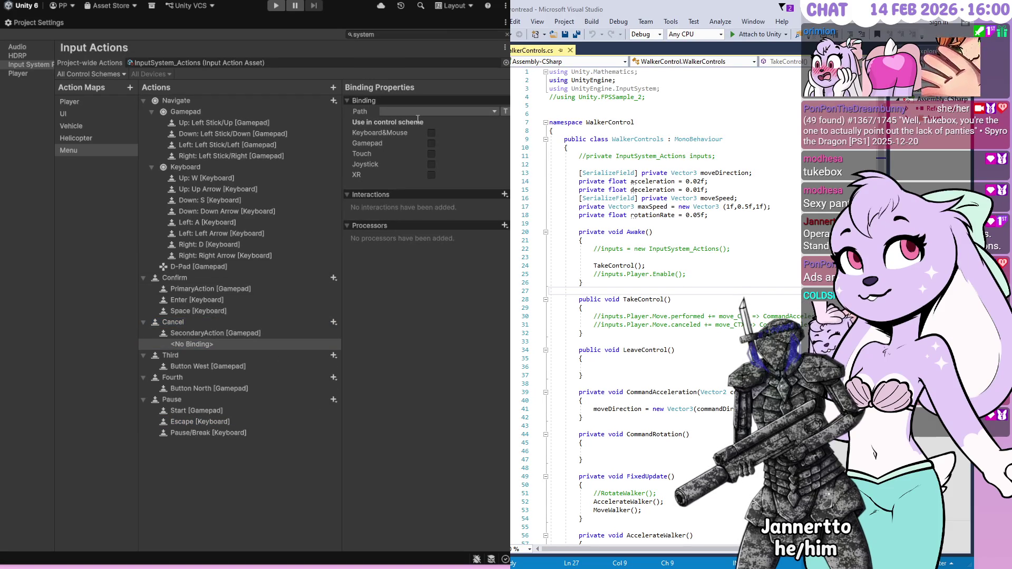
key(BackSpace)
click(432, 133)
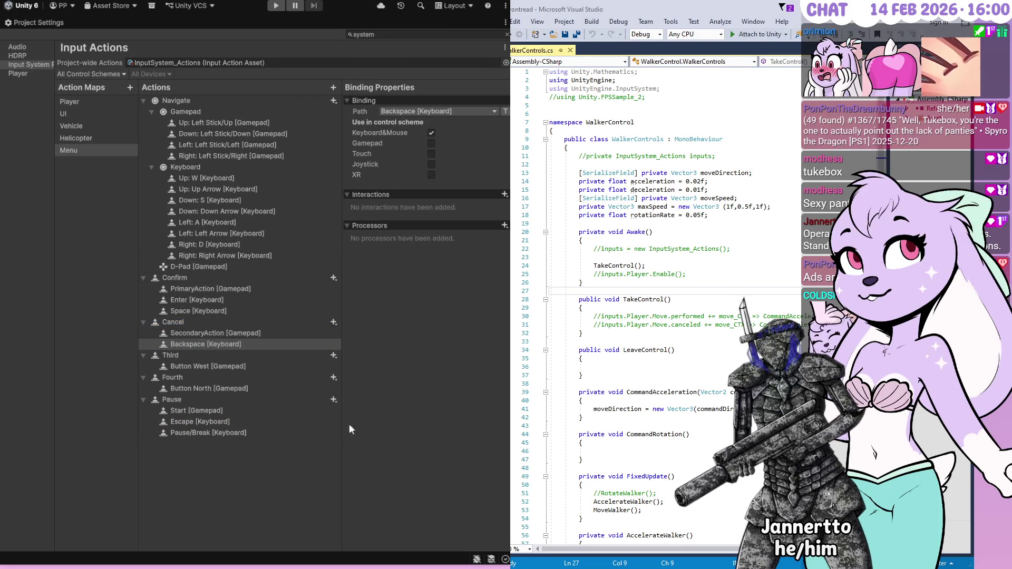
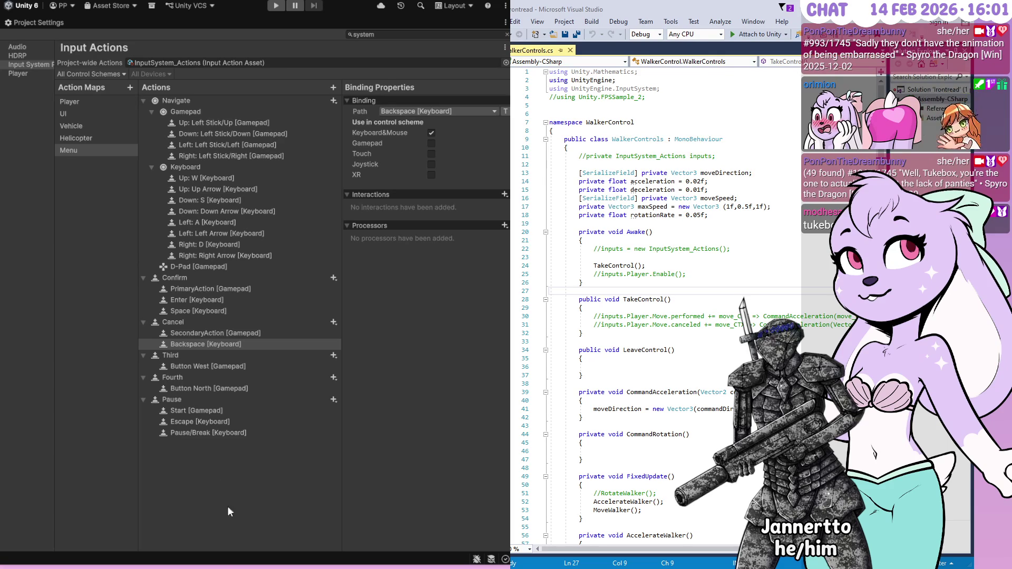
- Switch to the Vehicle action map, glancing at the Menu map on the way
click(71, 127)
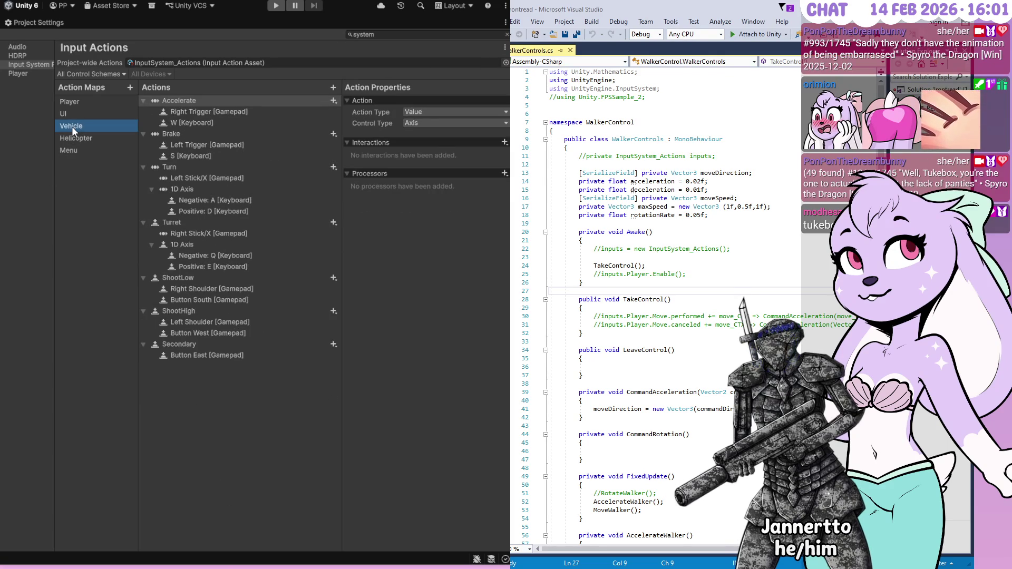
click(68, 151)
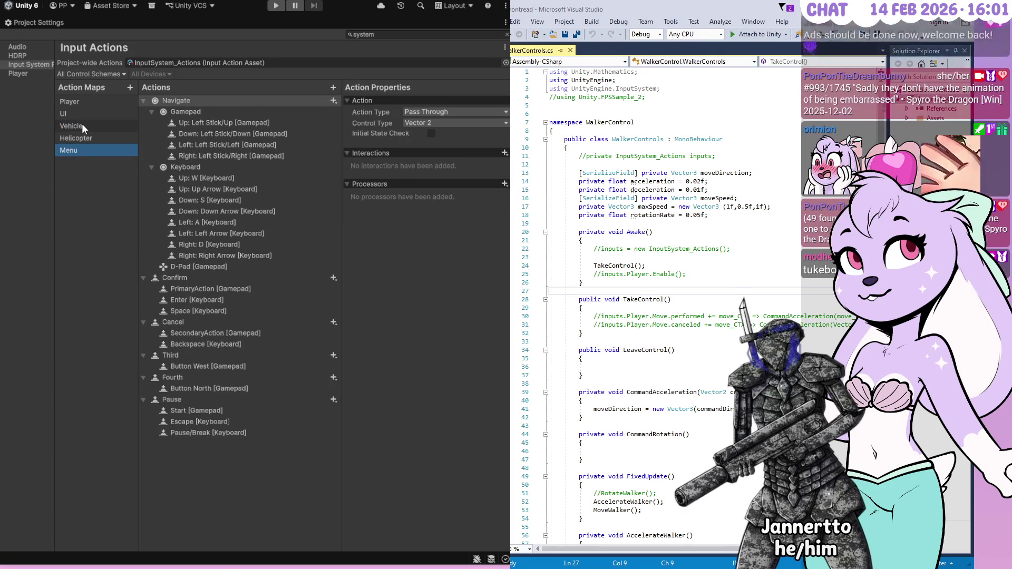
click(82, 126)
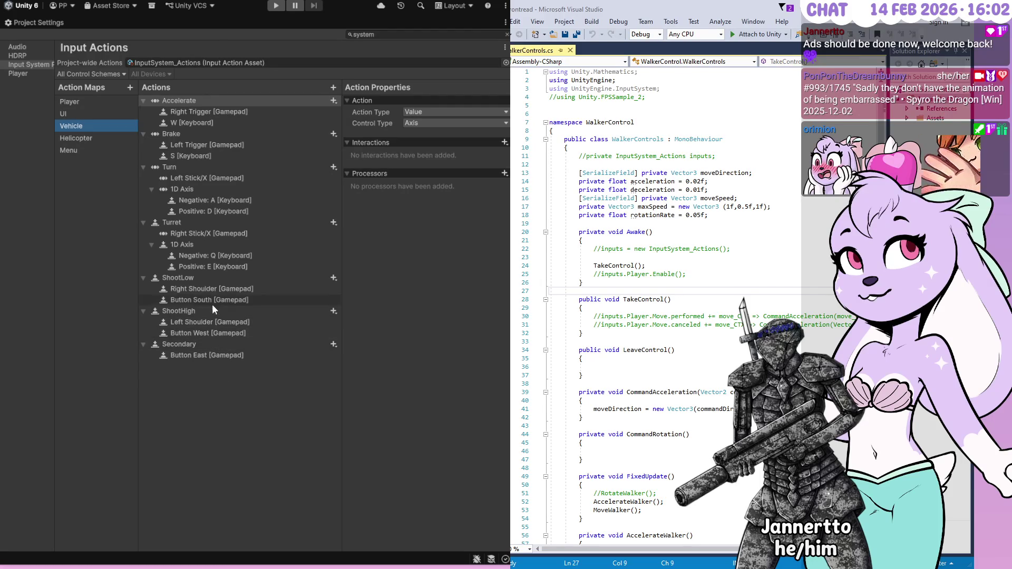
- Add an empty binding to the Vehicle map's Secondary action
click(201, 345)
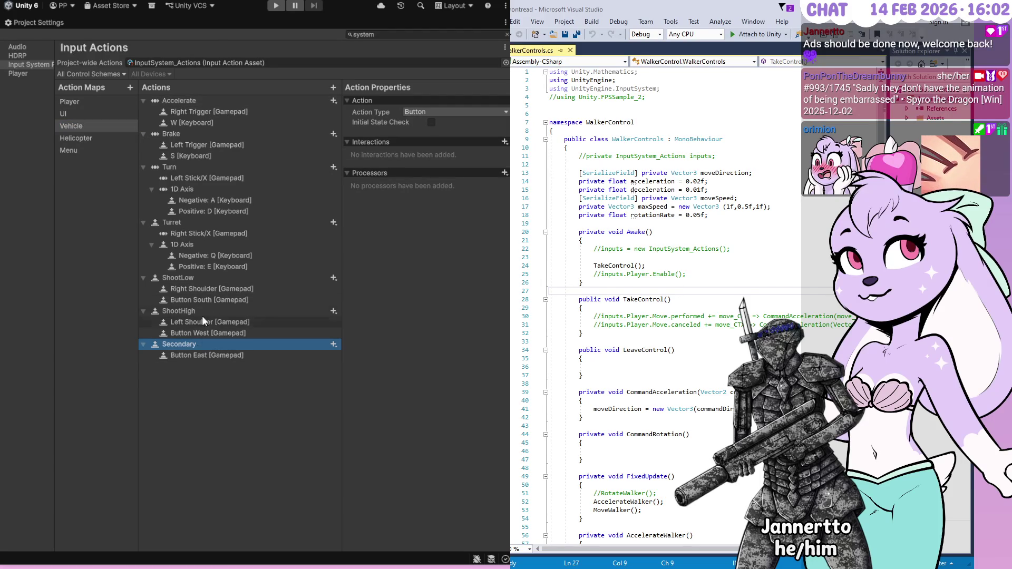
right_click(251, 350)
click(251, 352)
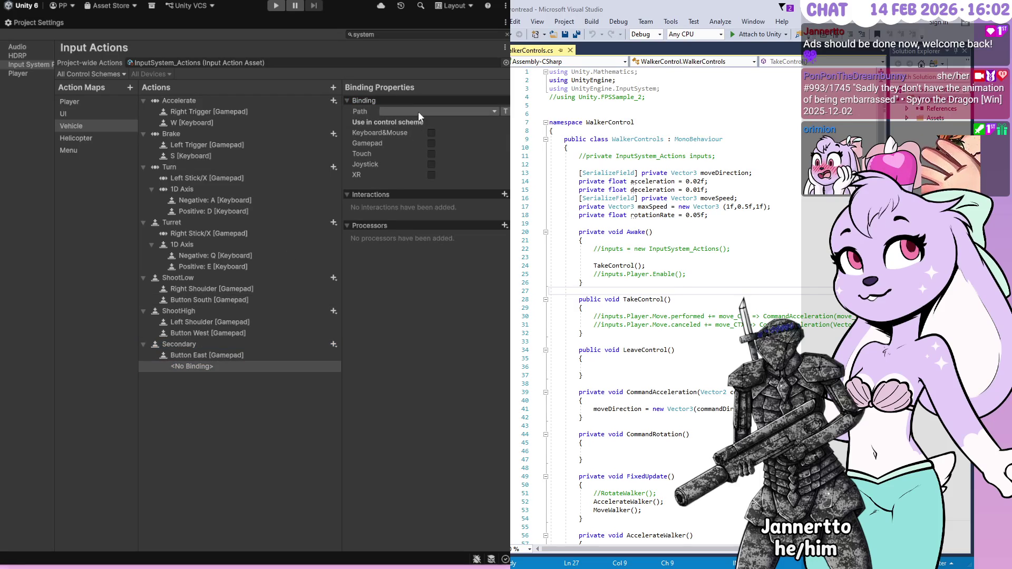
- Tick Gamepad for Secondary's binding, delete the leftover empty binding, and review Button East
click(432, 142)
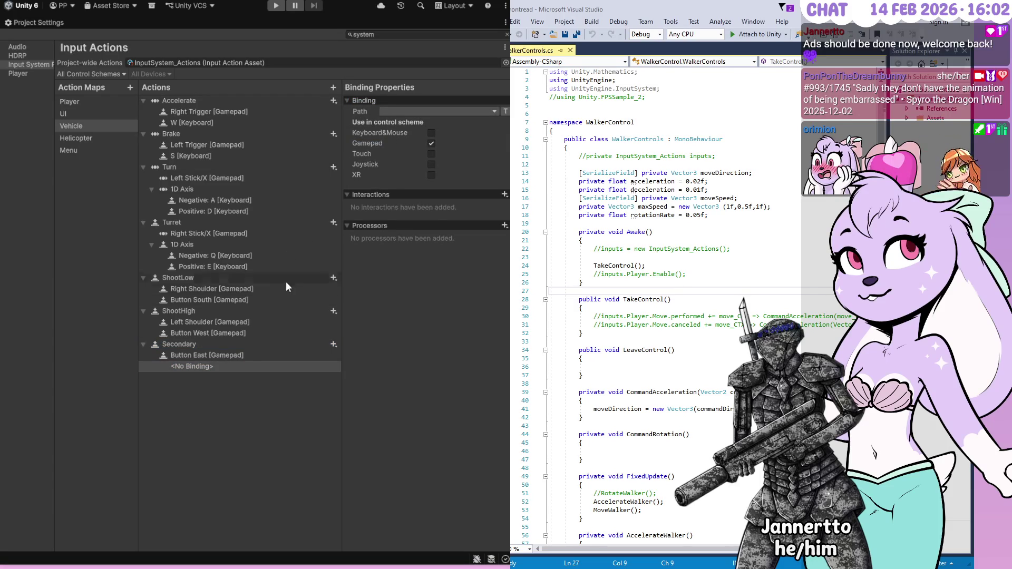
click(195, 367)
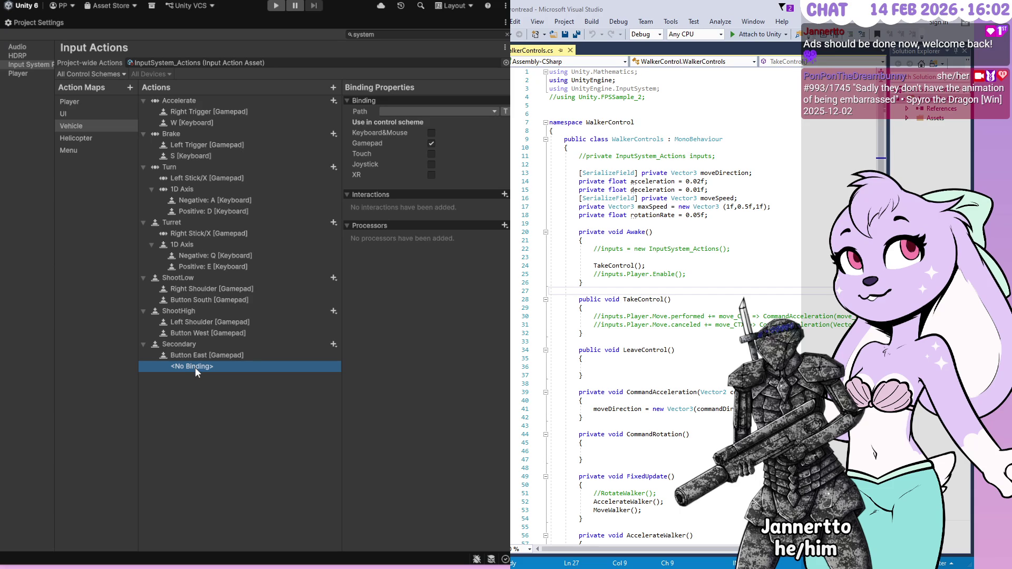
key(Delete)
click(190, 355)
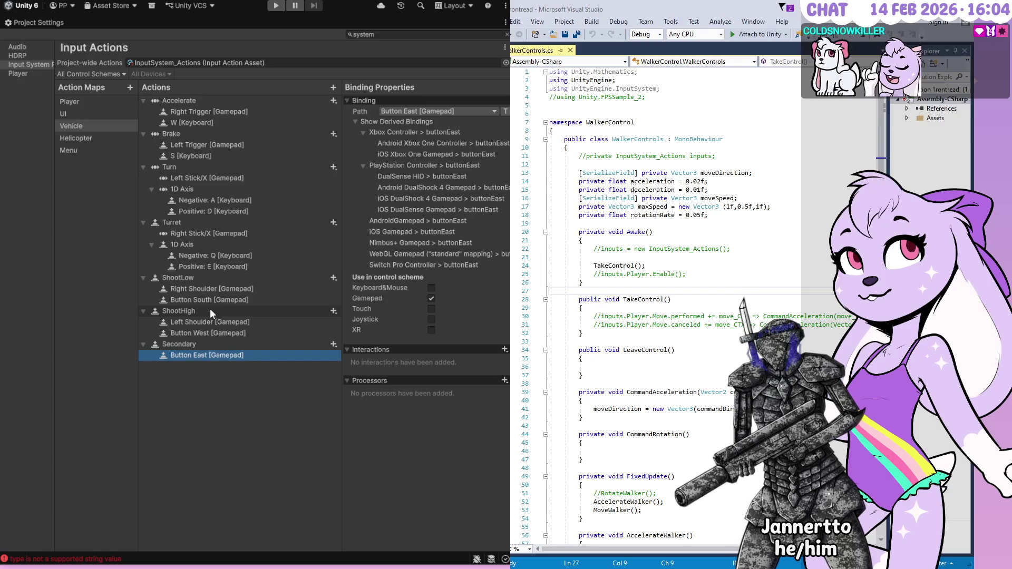
- Give ShootLow a third binding with path Space [Keyboard]
click(224, 277)
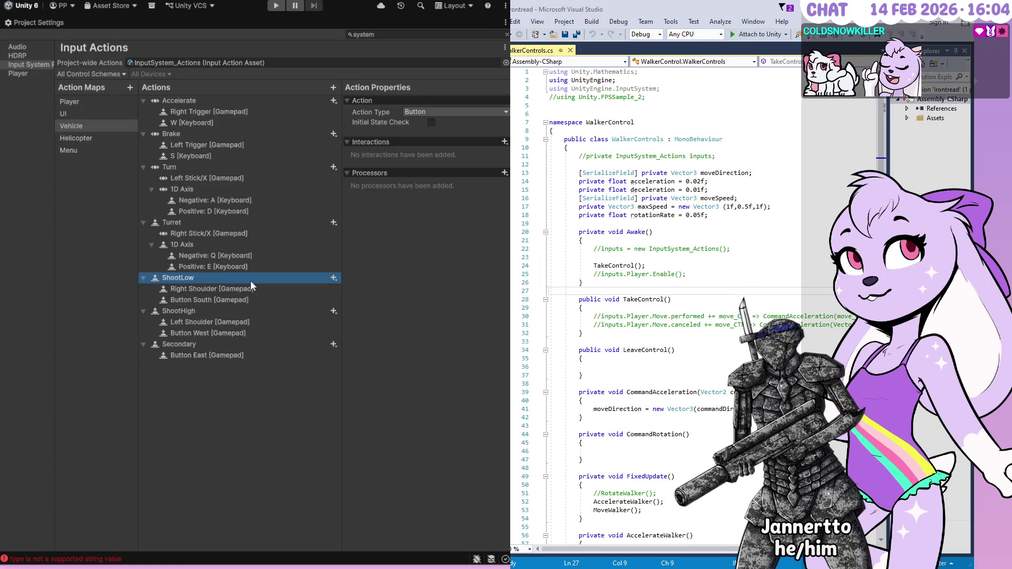
right_click(251, 280)
click(256, 284)
click(451, 112)
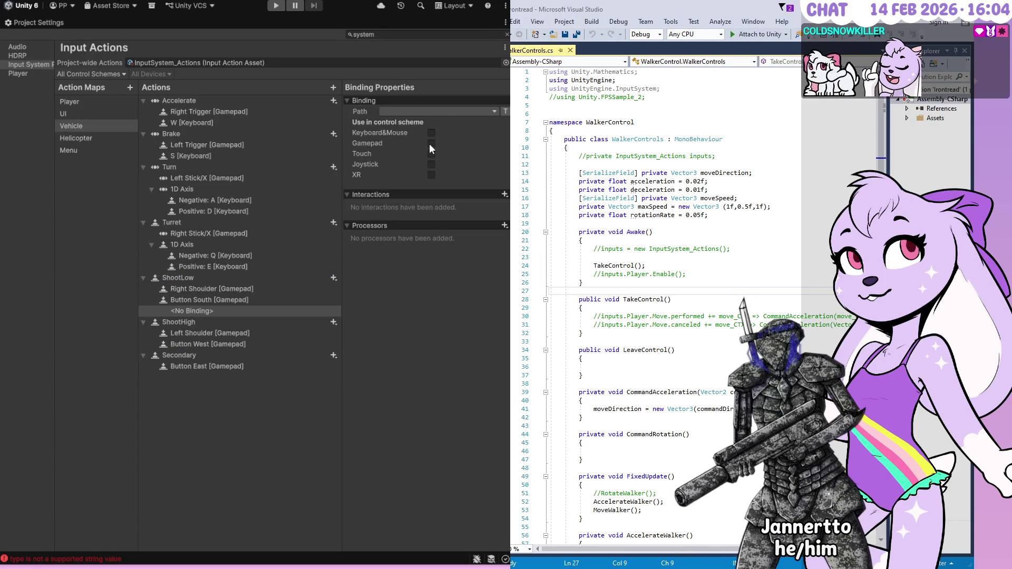
click(432, 147)
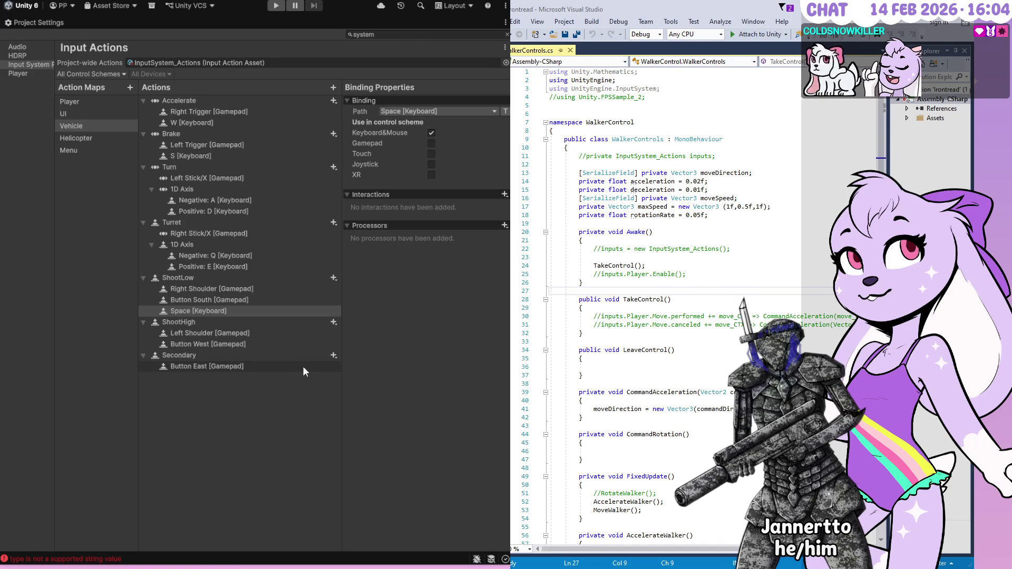
- Add B [Keyboard] and Left Shift [Keyboard] bindings to the ShootHigh action
click(260, 322)
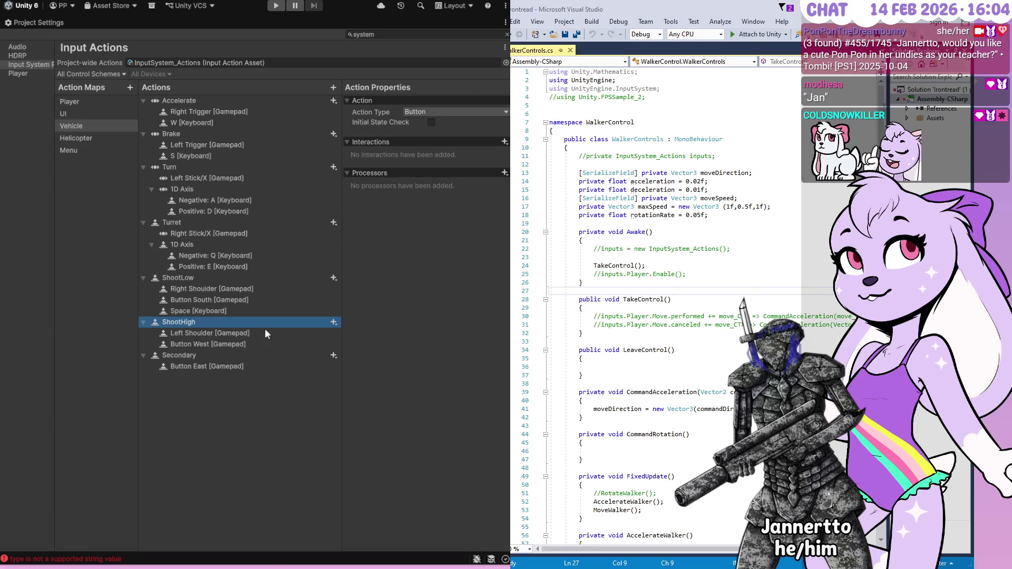
click(333, 322)
click(448, 116)
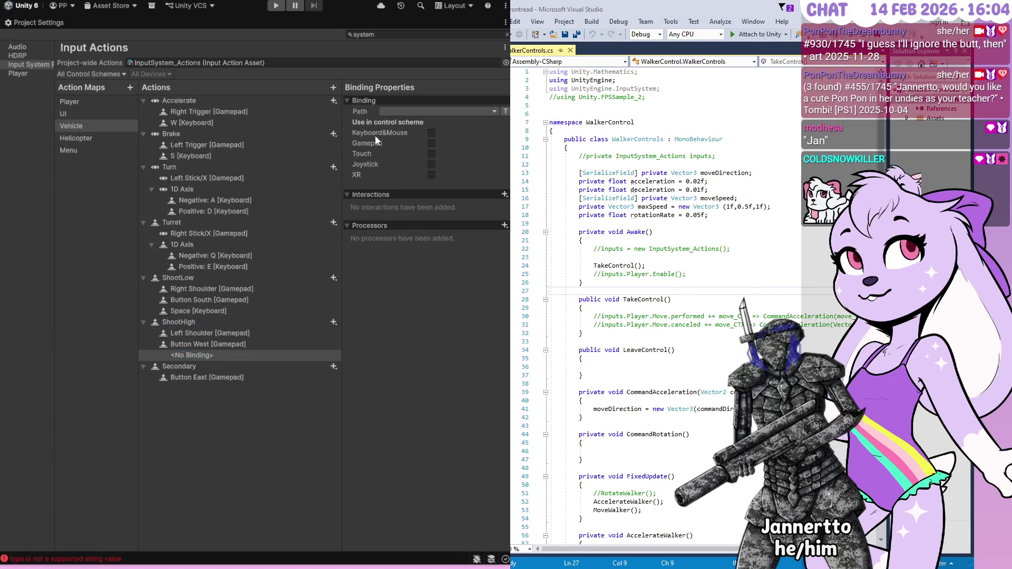
text(b)
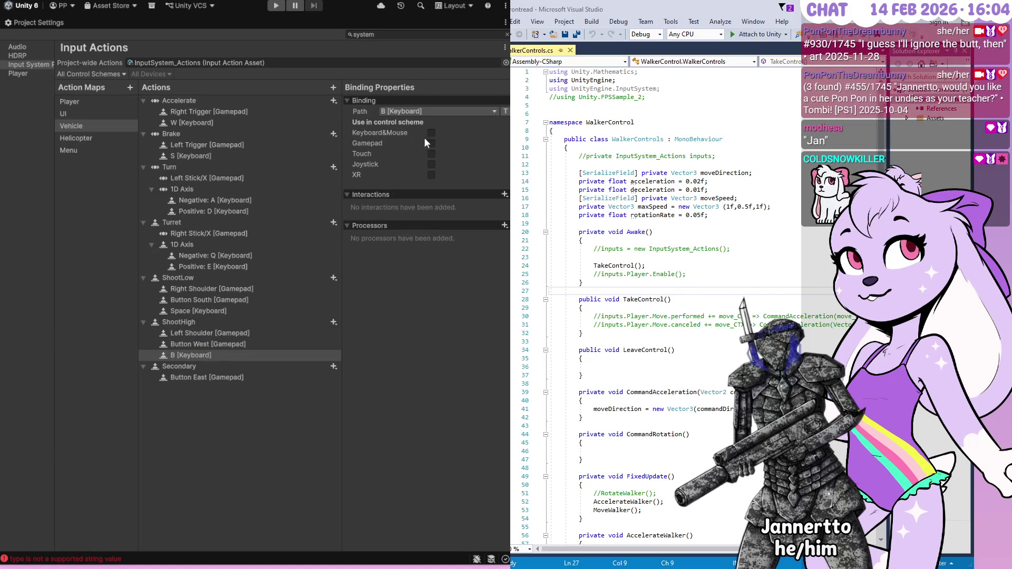
click(431, 132)
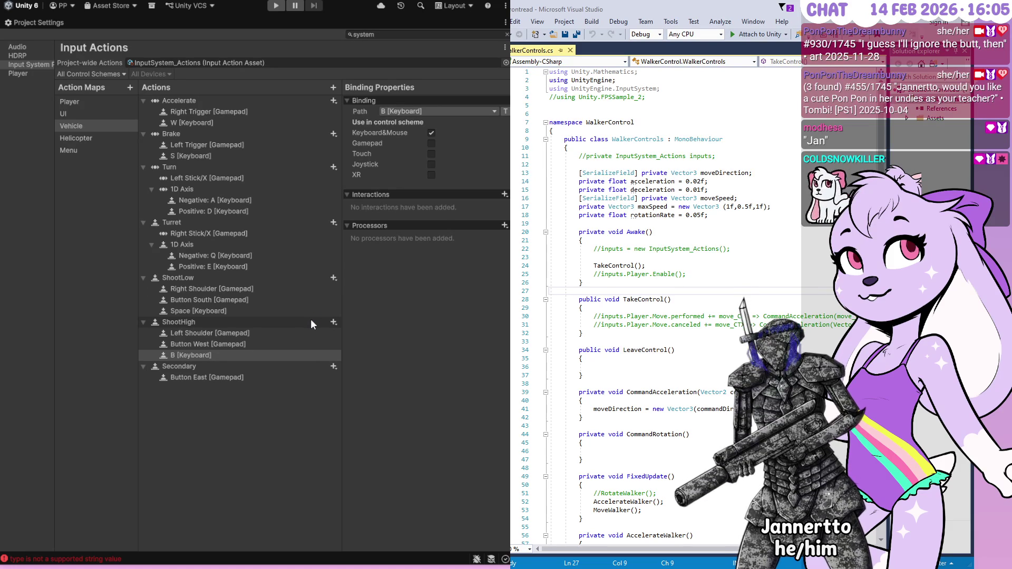
click(422, 110)
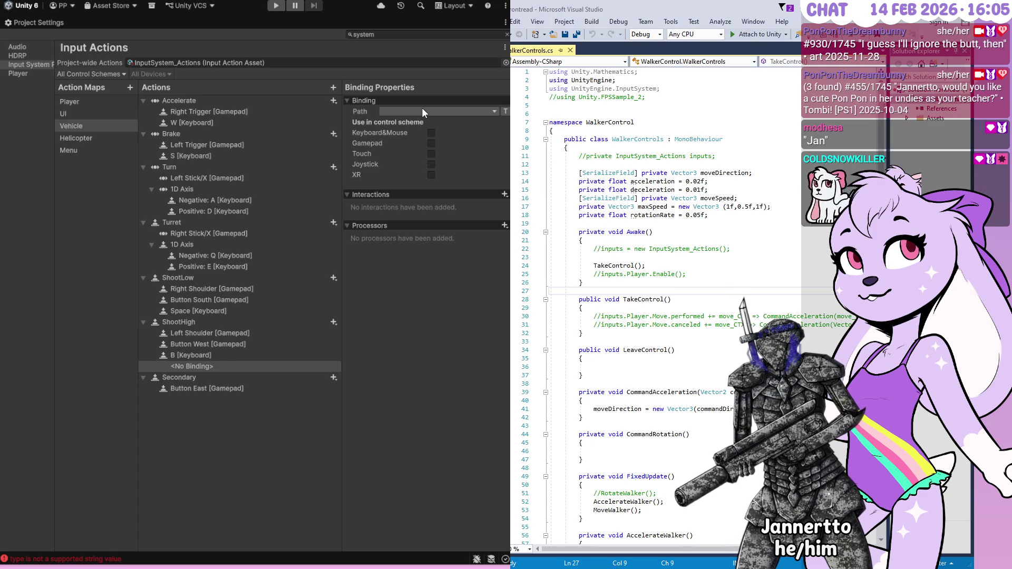
key(shift)
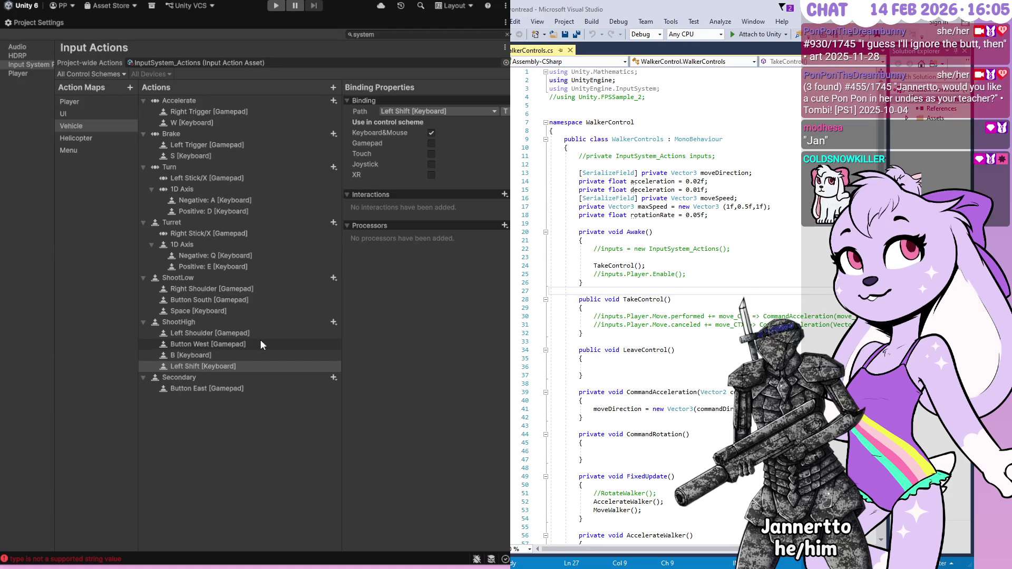
click(250, 367)
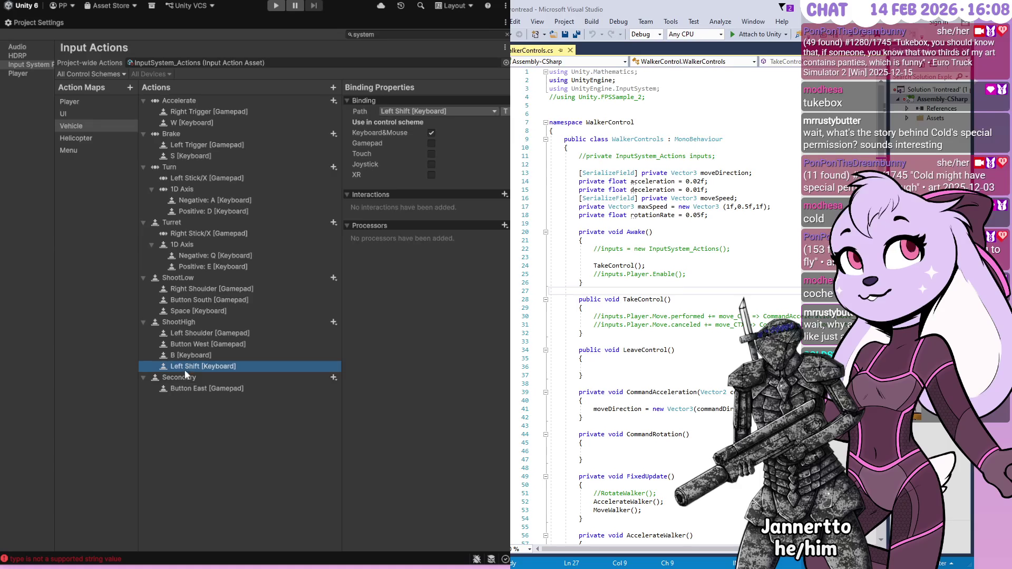
- Select the Secondary action to inspect its properties
click(198, 378)
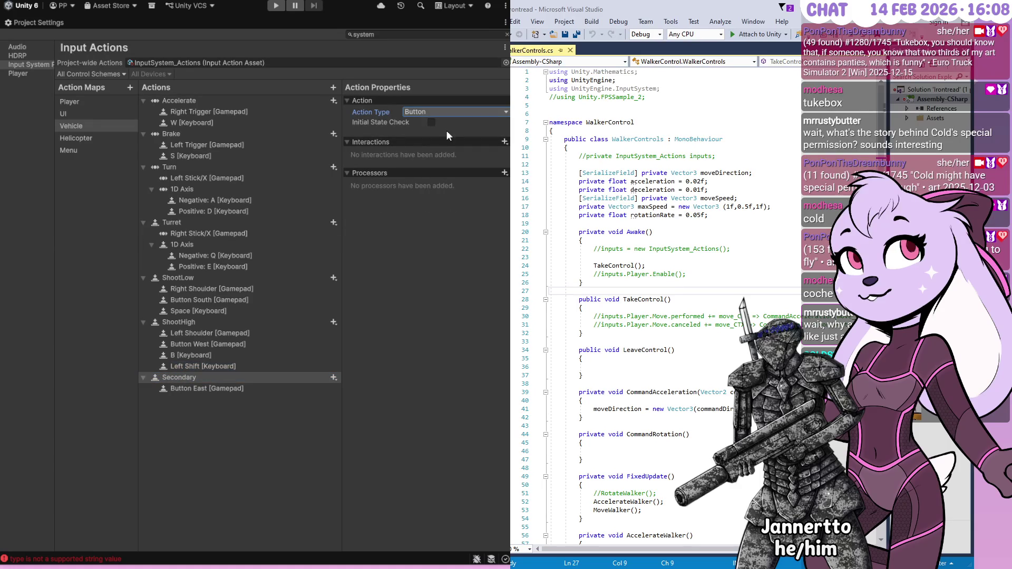
- Add a Left Control [Keyboard] binding to Secondary beside its Button East gamepad binding
click(430, 102)
click(338, 377)
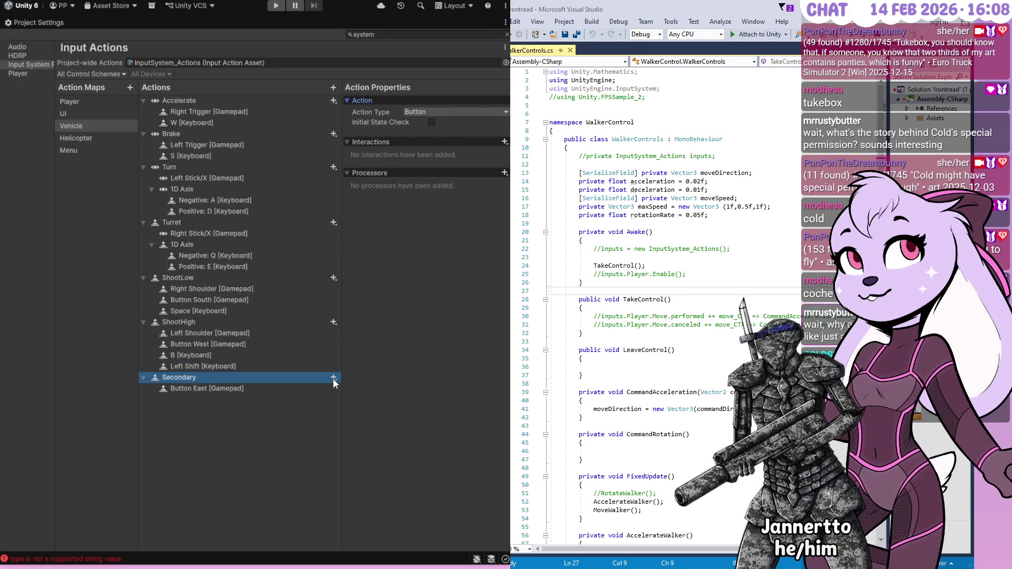
click(397, 387)
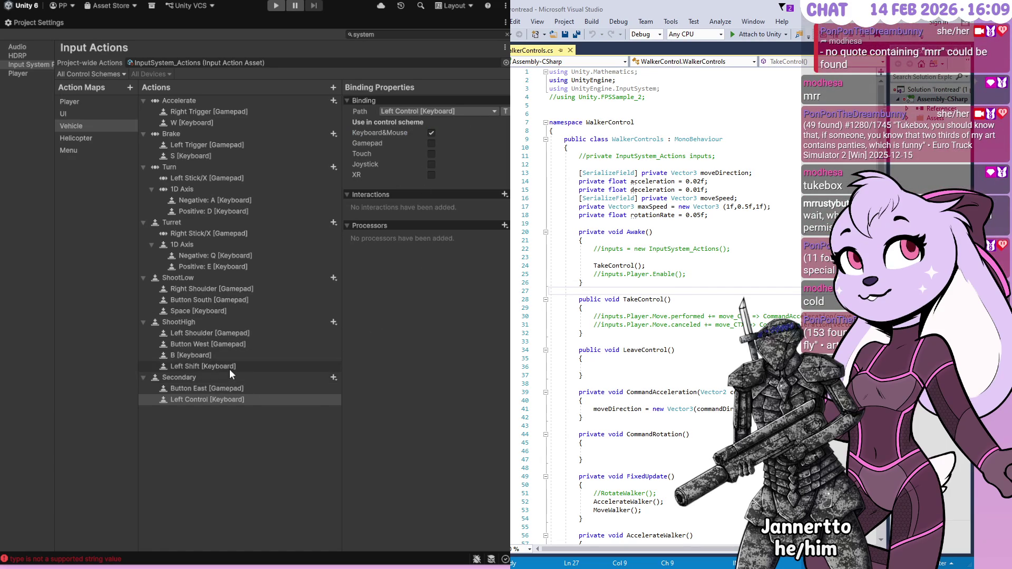
click(229, 388)
click(227, 401)
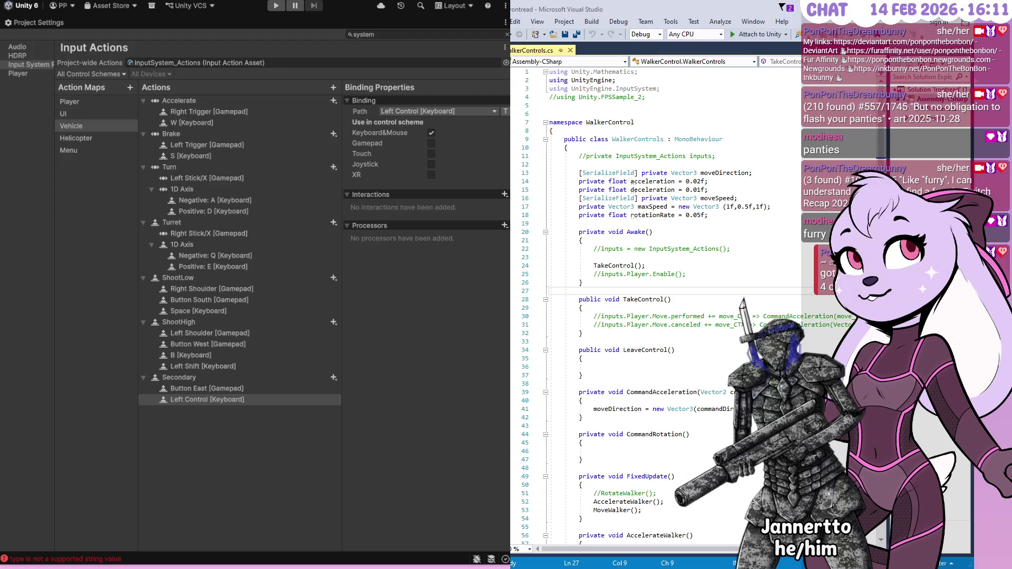
click(207, 400)
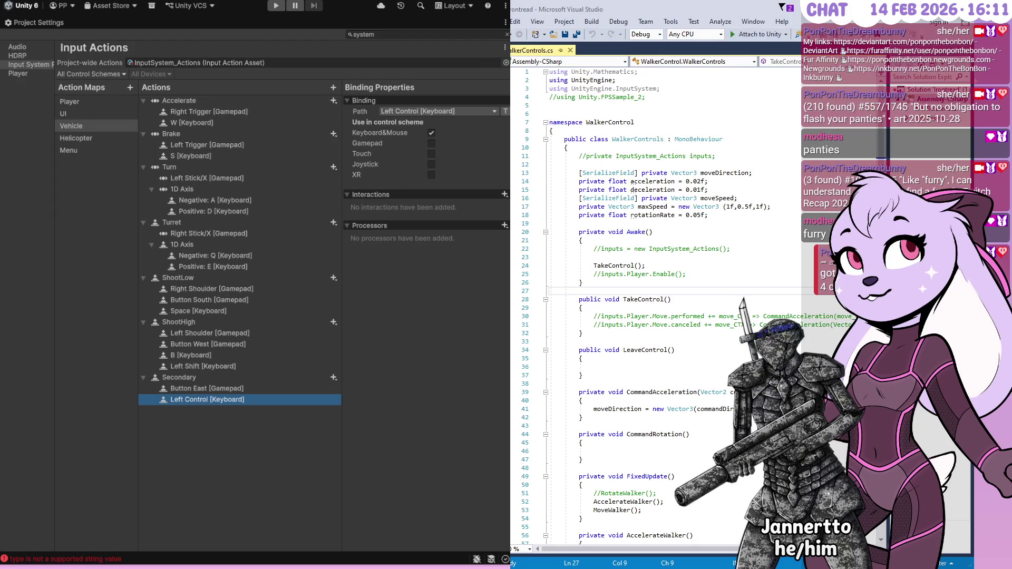
key(alt+Tab)
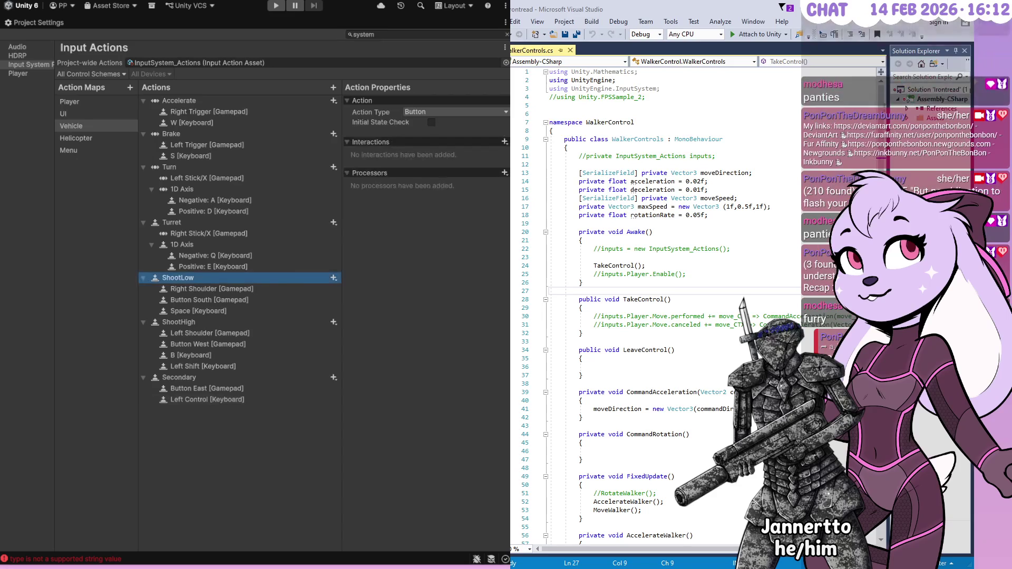
click(299, 277)
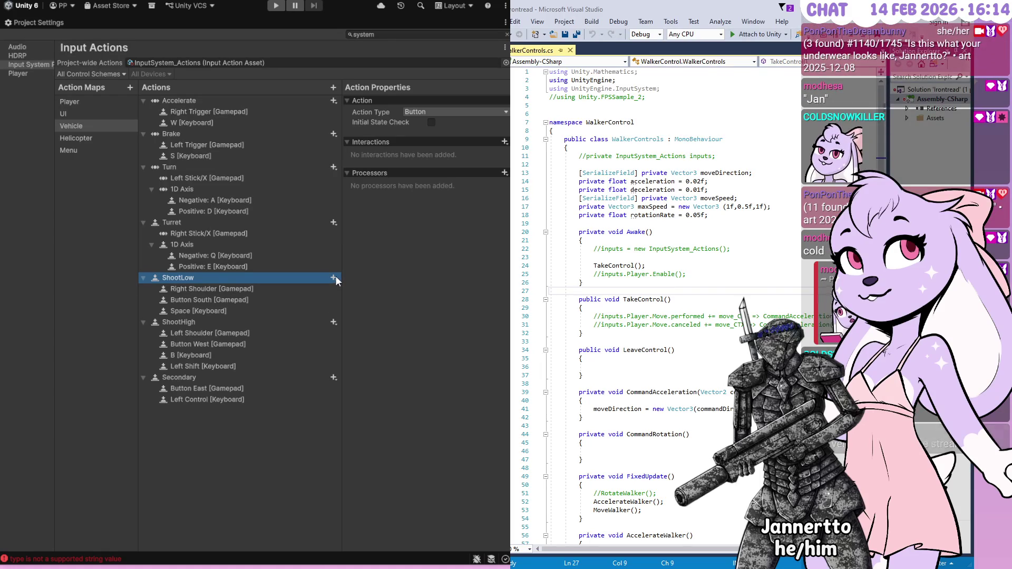
click(334, 277)
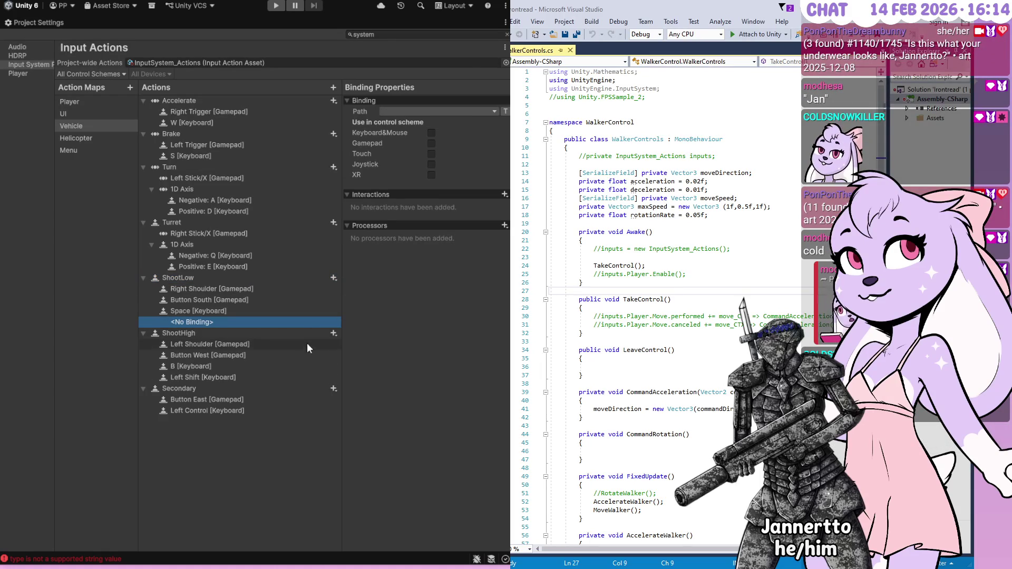
- Create extra empty bindings under ShootLow, ShootHigh and Secondary by duplicating and pasting
key(ctrl+d)
click(228, 394)
key(ctrl+v)
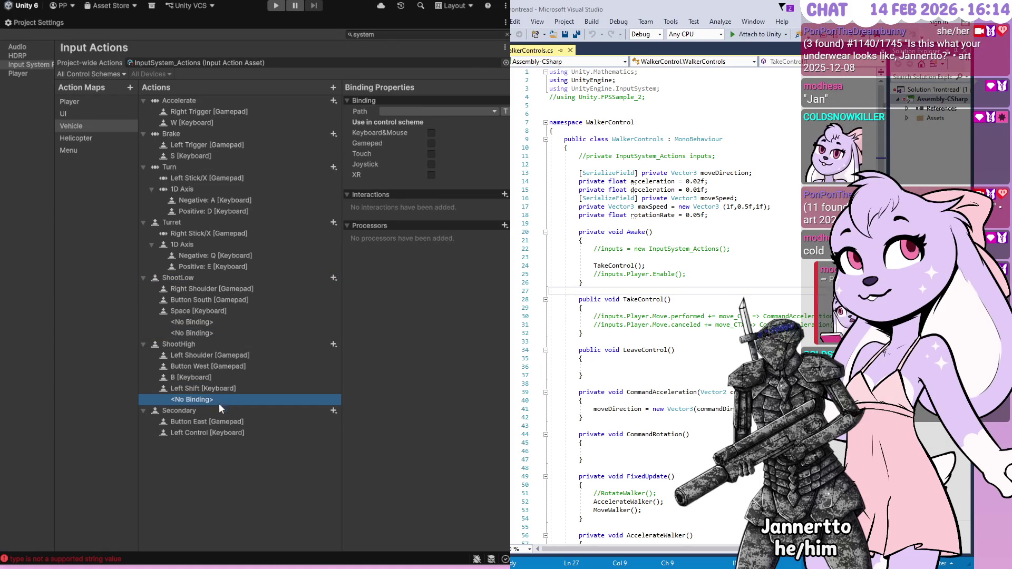
key(ctrl+v)
click(214, 444)
key(ctrl+v)
key(ctrl+v)
- Bind Numpad 4 to ShootLow, Numpad 5 to ShootHigh and Numpad 6 to Secondary
click(219, 332)
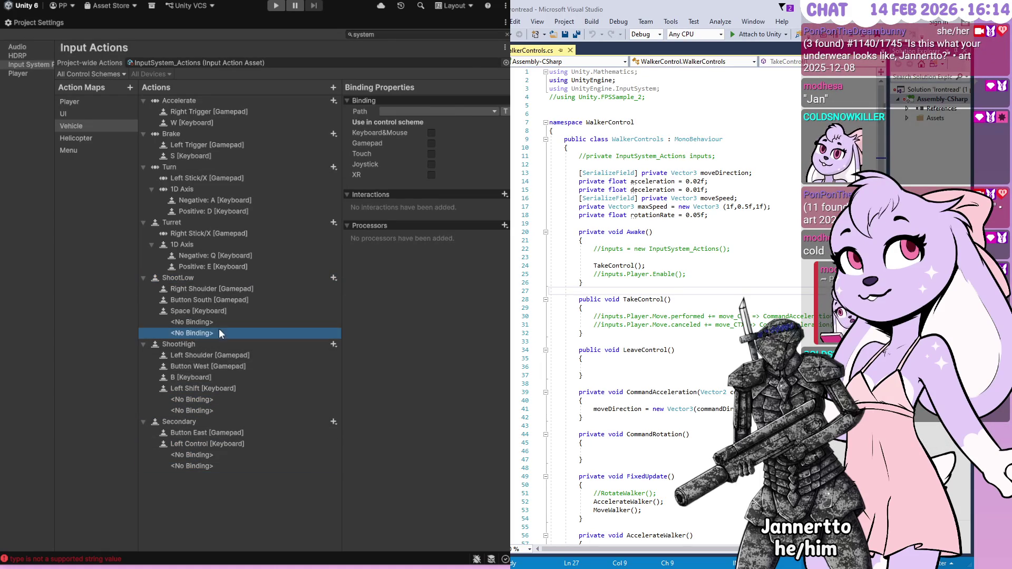
click(417, 114)
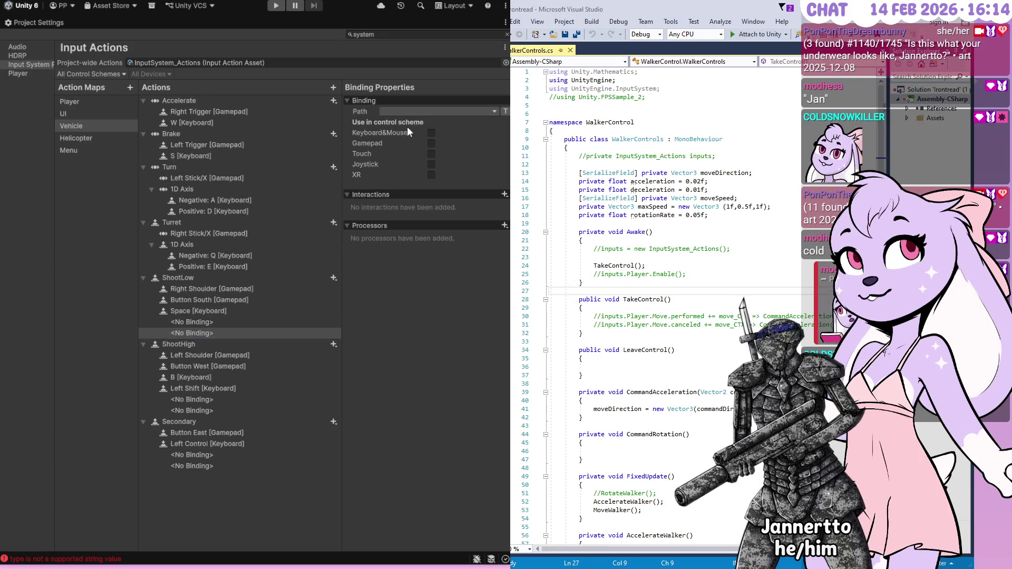
key(KP_4)
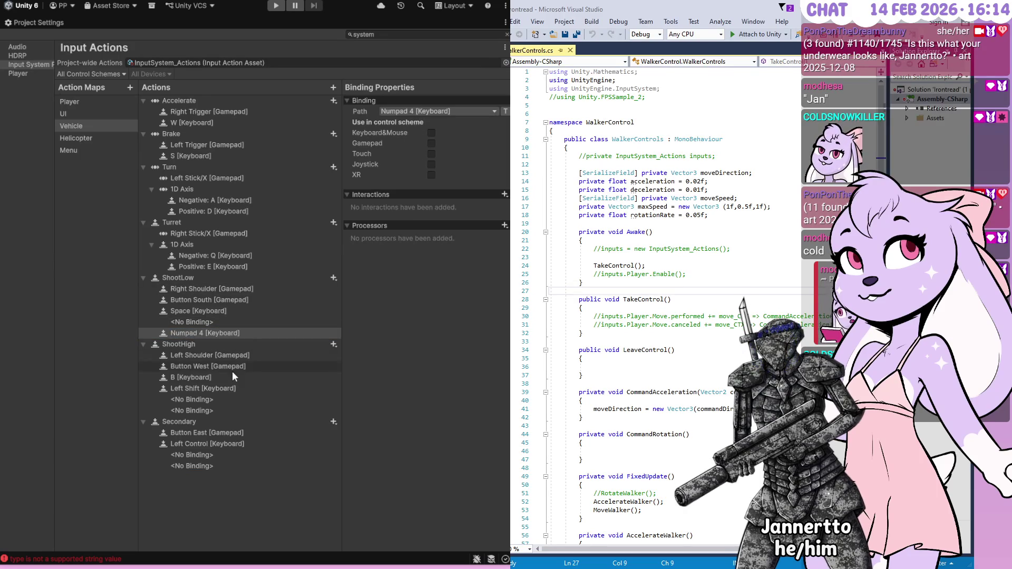
key(Return)
click(215, 410)
click(395, 112)
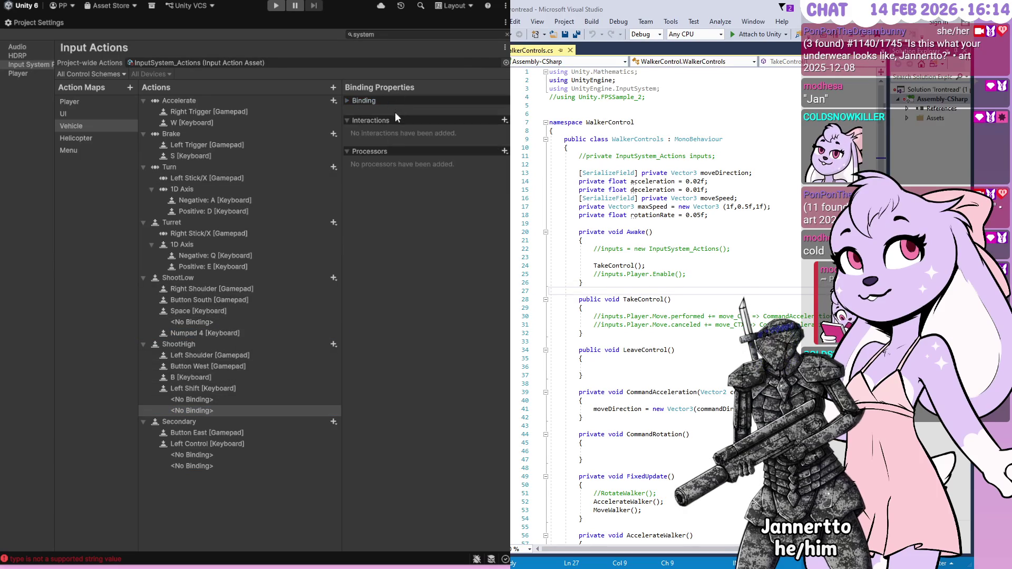
key(KP_5)
click(201, 457)
click(202, 465)
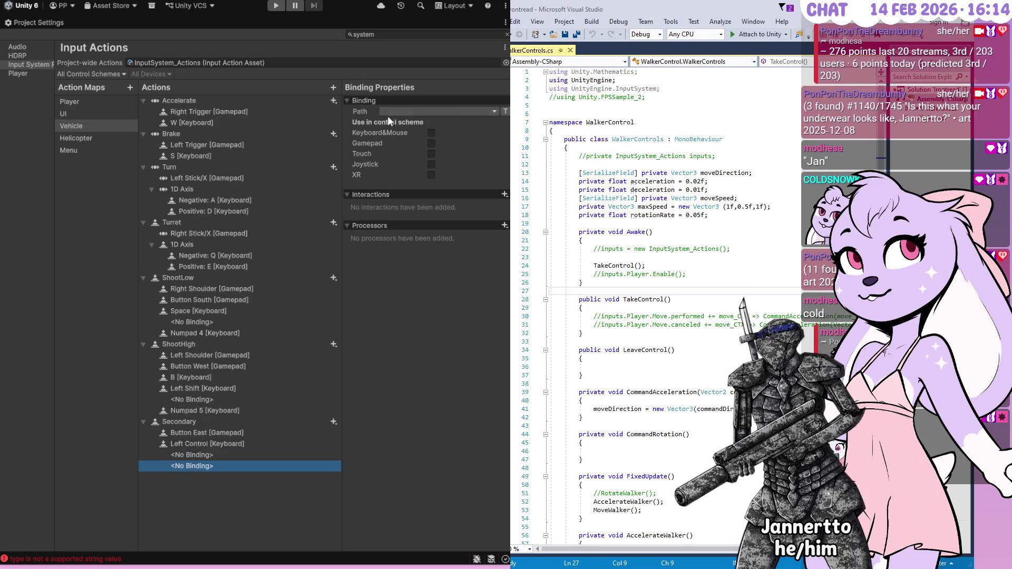
key(KP_6)
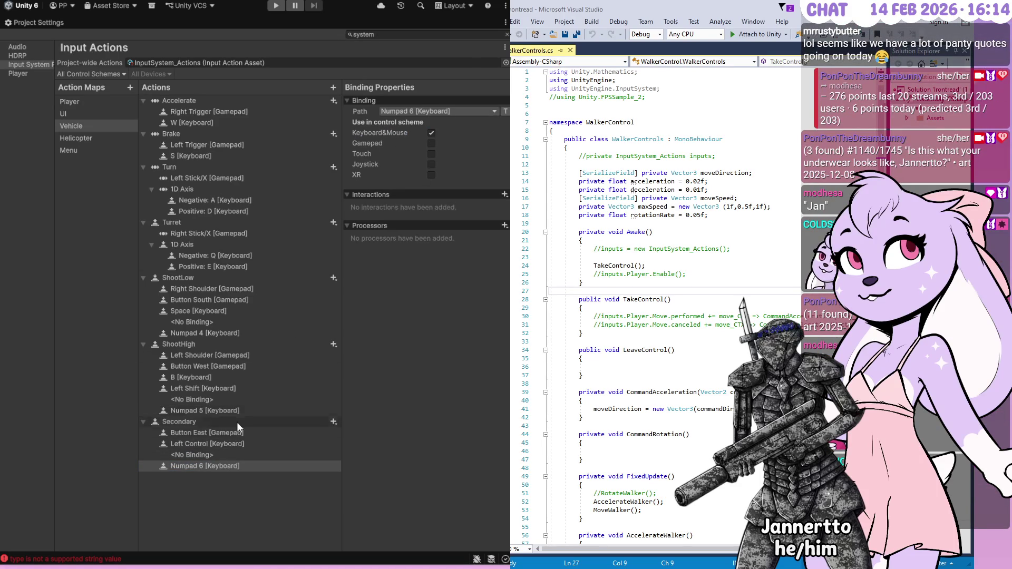
- Assign ShootLow's Numpad 4 binding to the Keyboard&Mouse scheme
click(223, 409)
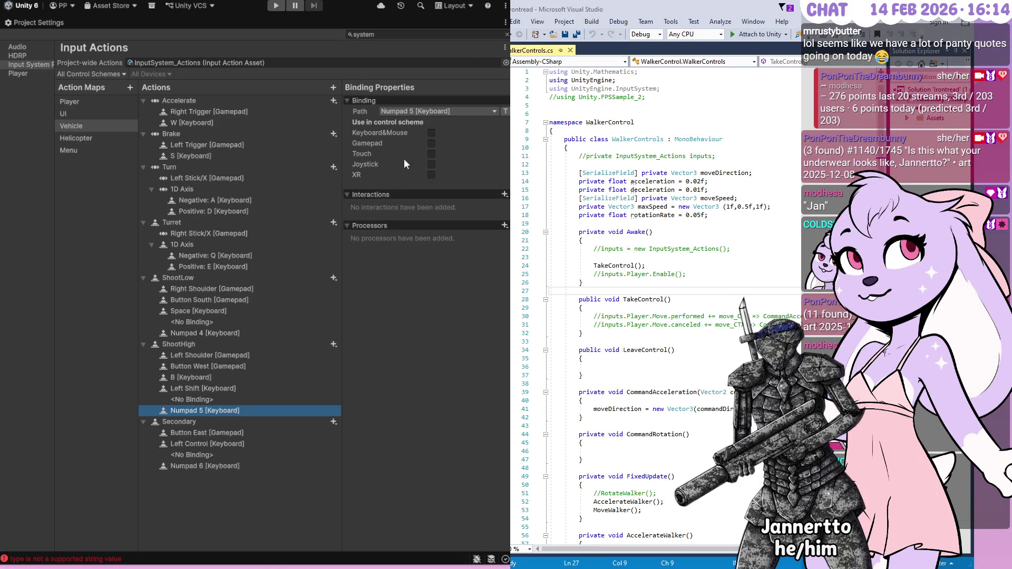
click(242, 333)
click(432, 133)
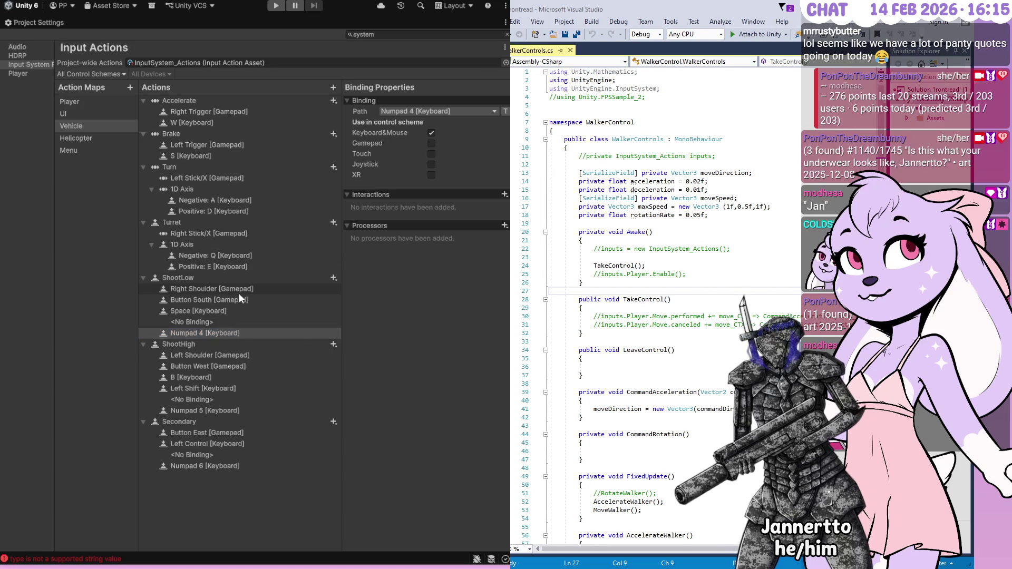
- Duplicate the Turret's Negative Q and Positive E bindings, setting one Negative copy to Numpad 7
click(232, 255)
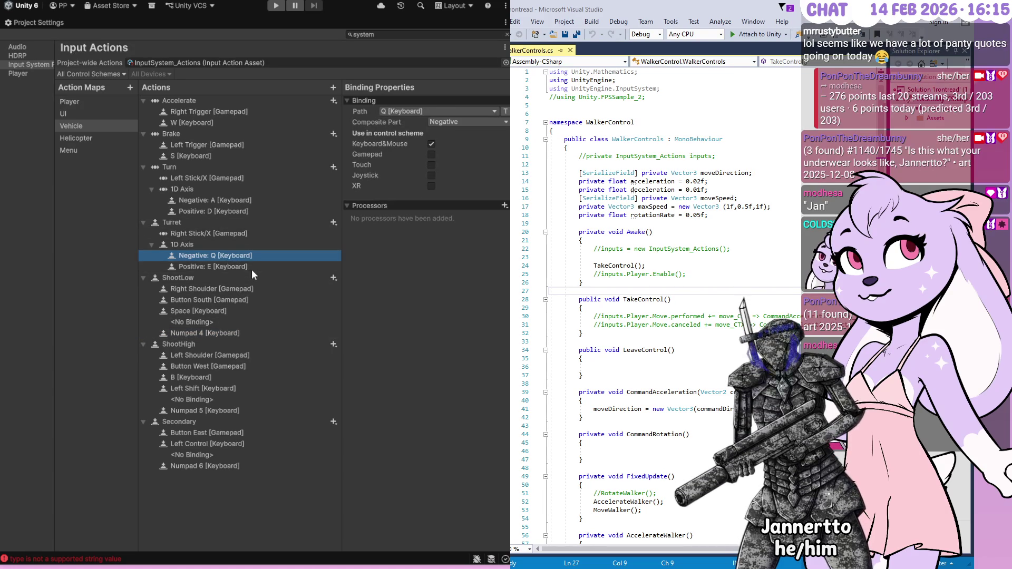
key(ctrl+d)
click(236, 278)
key(ctrl+d)
click(235, 268)
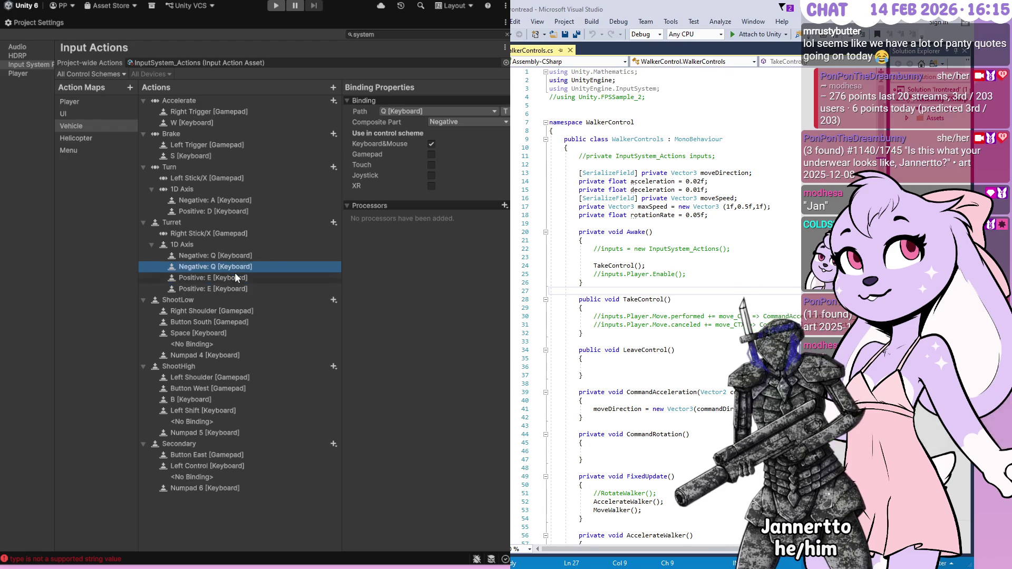
key(ctrl+d)
click(232, 300)
key(ctrl+d)
click(234, 278)
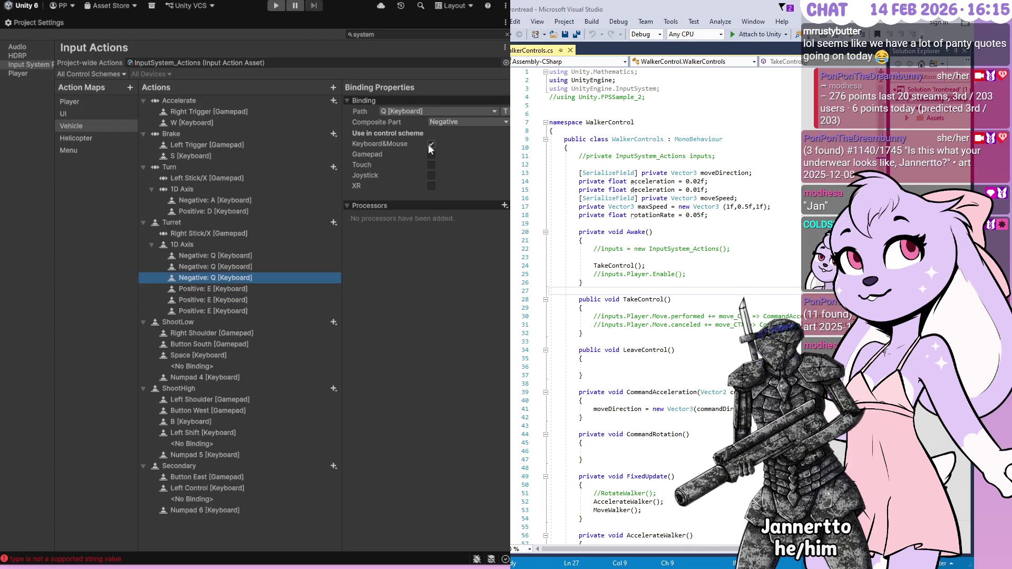
click(393, 123)
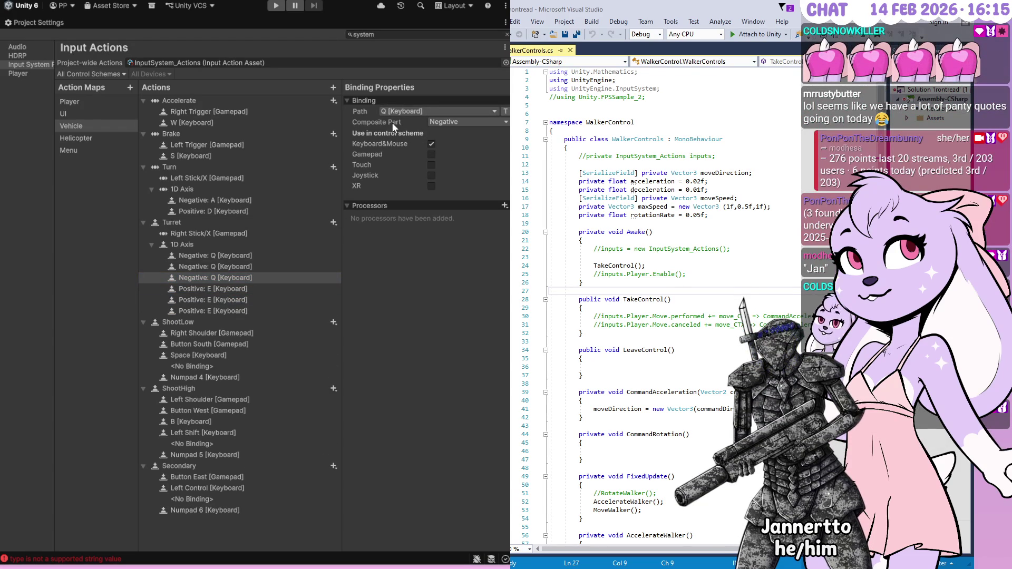
click(245, 311)
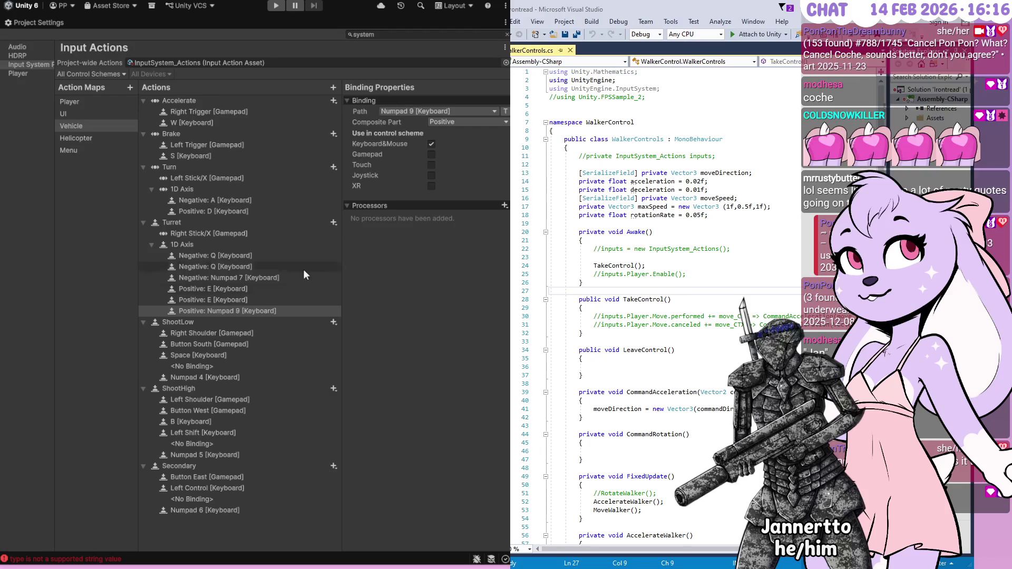
- Clear the paths of the duplicate Q and E Turret bindings to No Binding
click(251, 266)
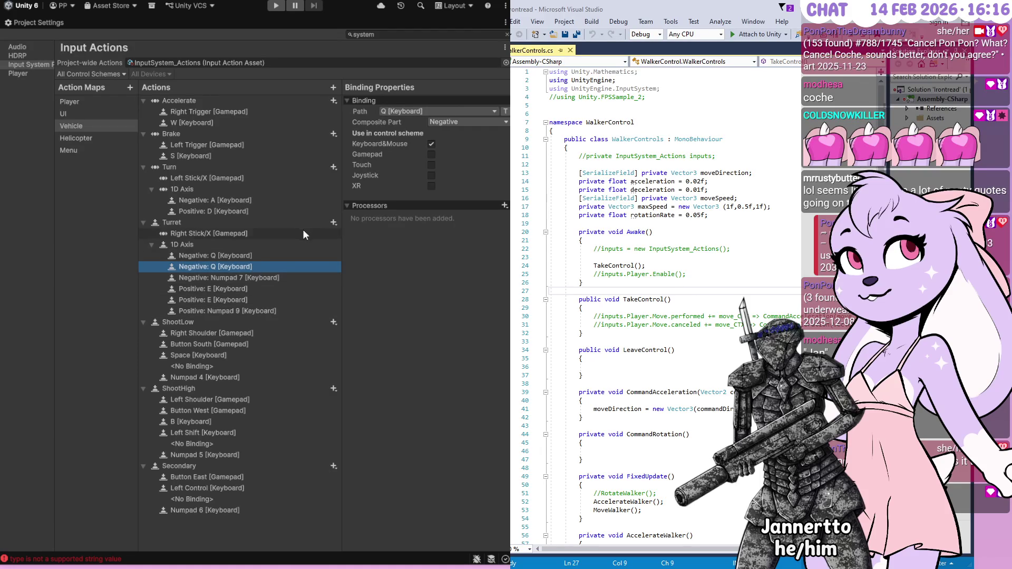
click(505, 112)
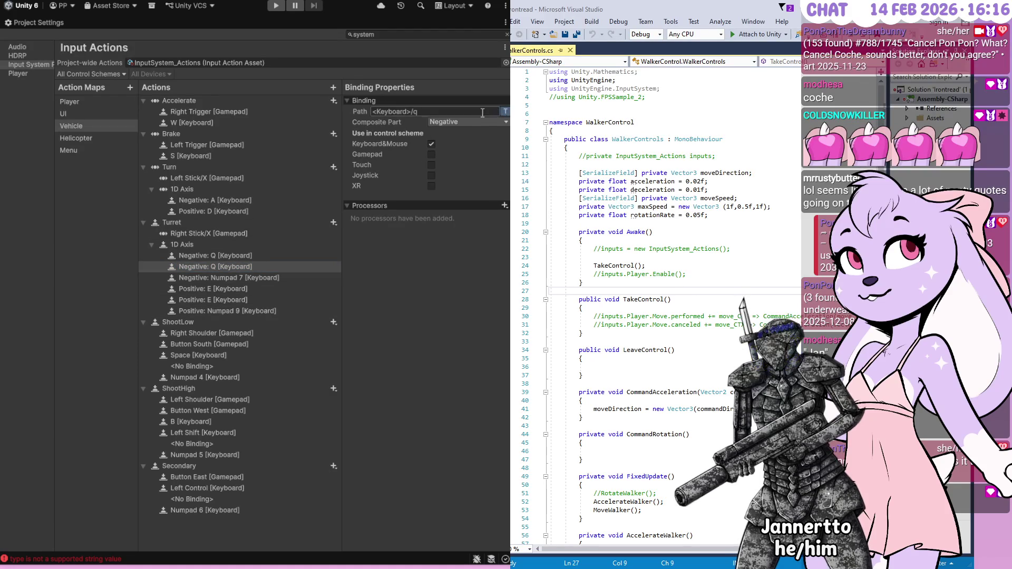
click(423, 112)
key(BackSpace)
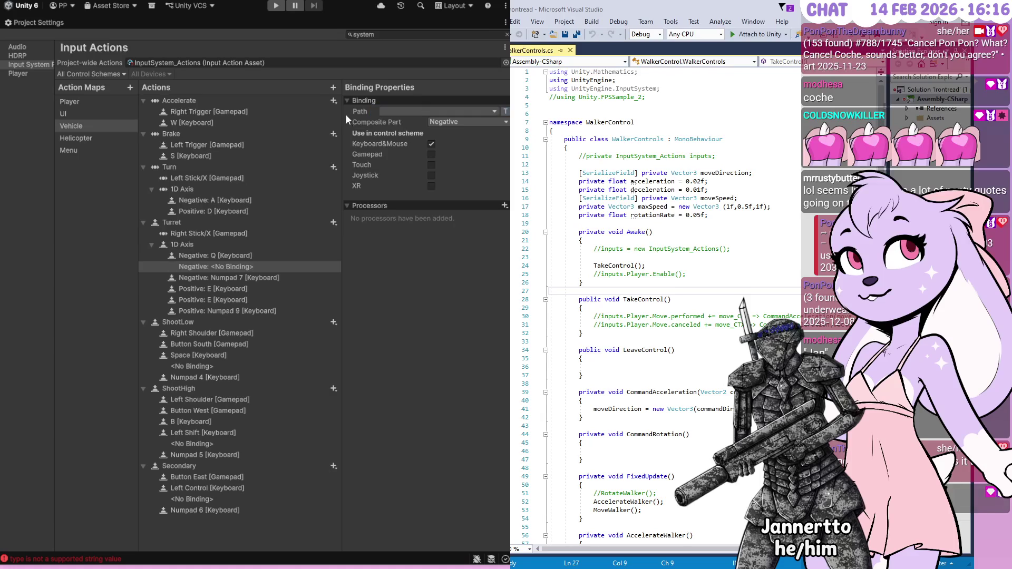
click(248, 299)
click(502, 112)
click(422, 112)
key(BackSpace)
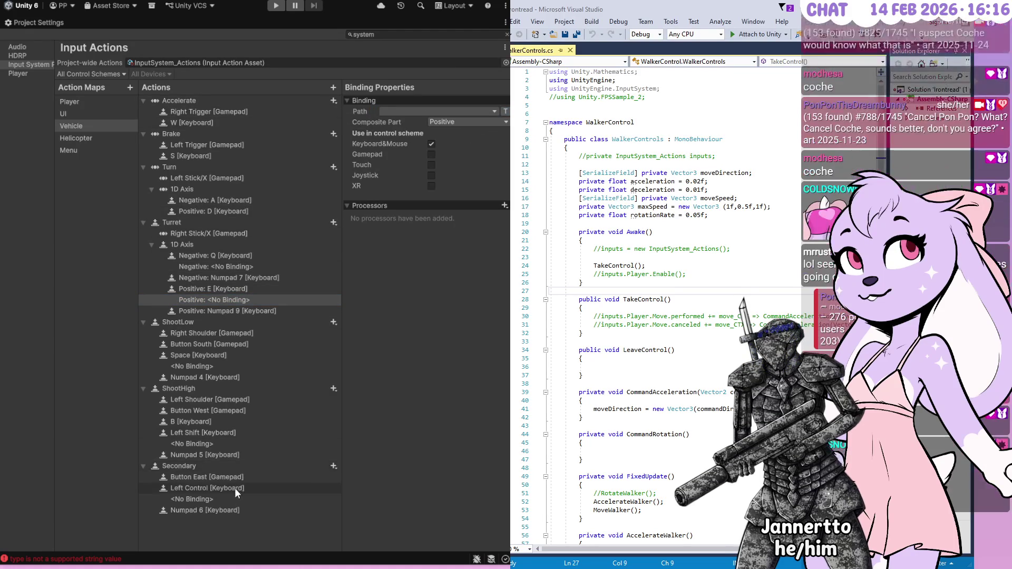
click(235, 499)
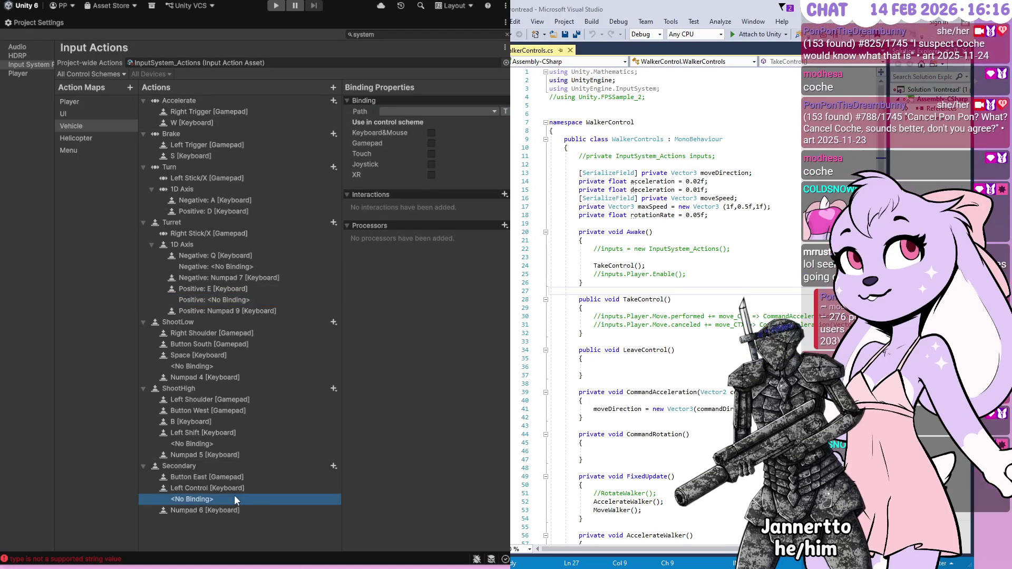
click(220, 366)
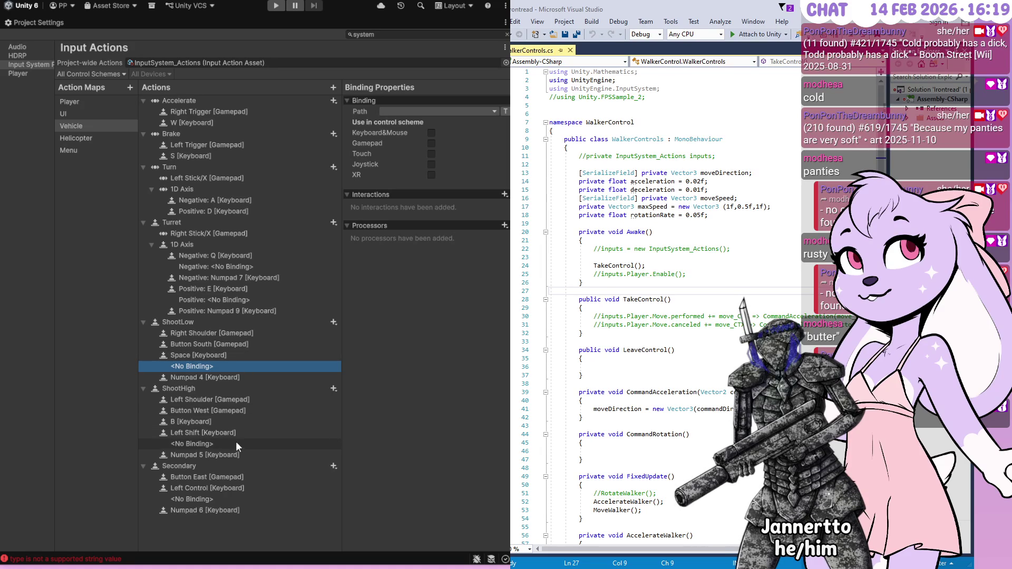
- Bind the empty slots to L on ShootLow, ; on ShootHigh and ' on Secondary
click(413, 120)
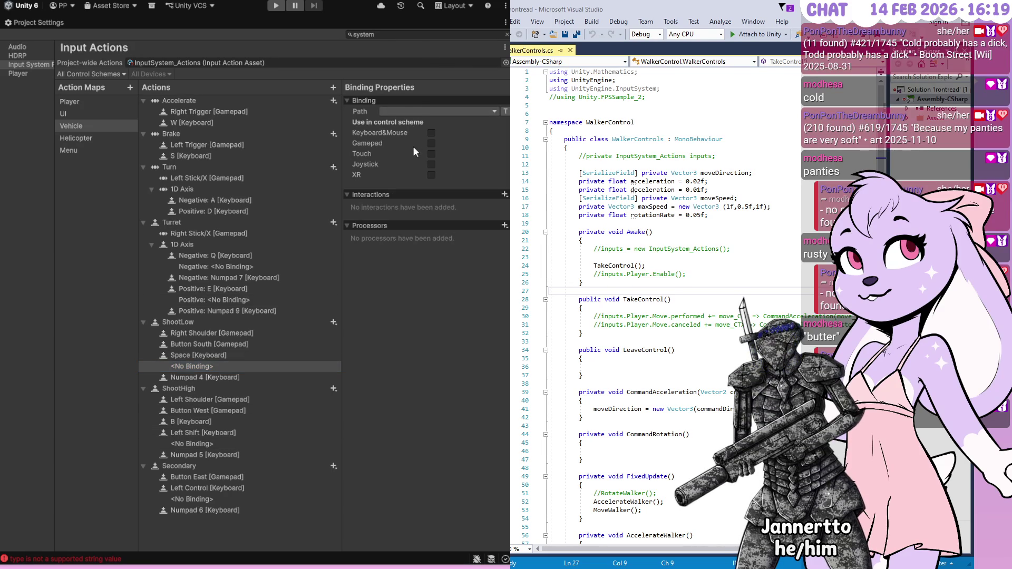
click(225, 442)
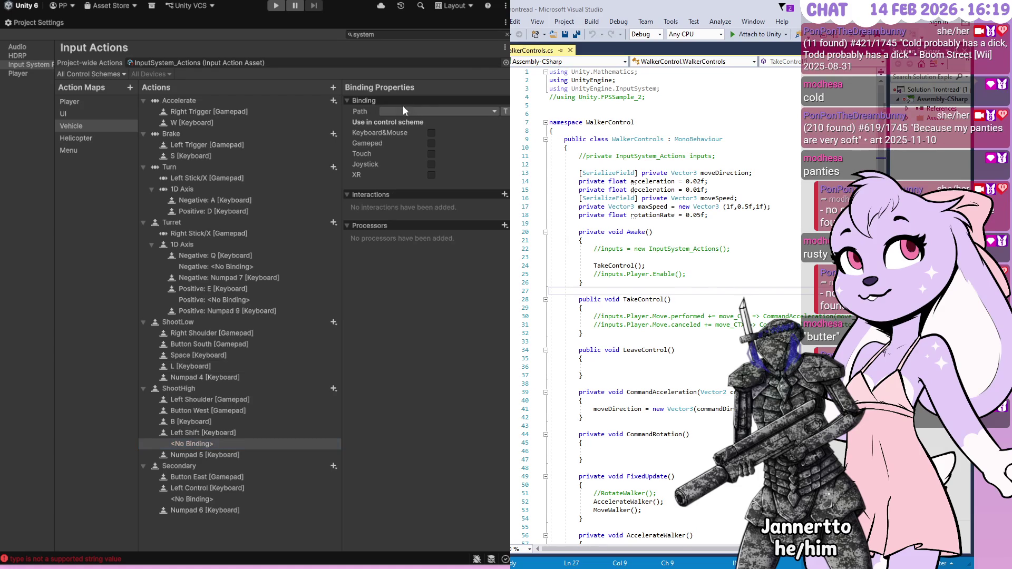
key(semicolon)
click(209, 498)
click(387, 124)
key(apostrophe)
click(492, 103)
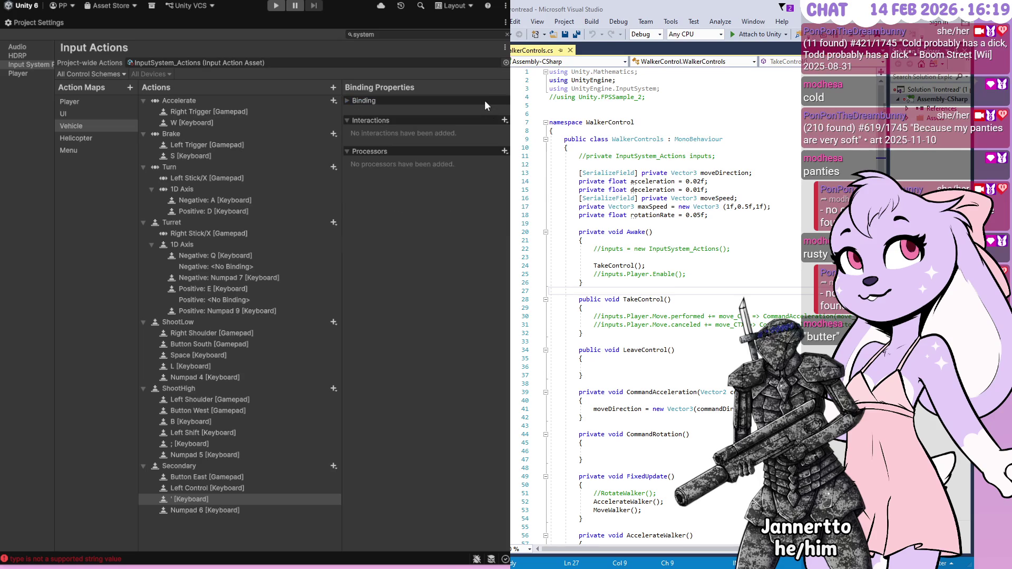
click(485, 101)
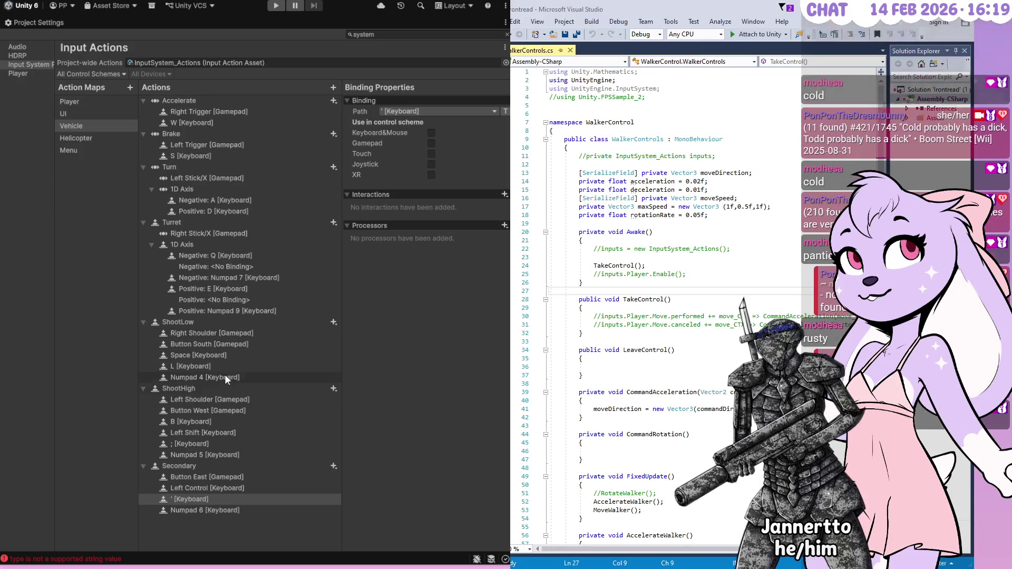
click(211, 366)
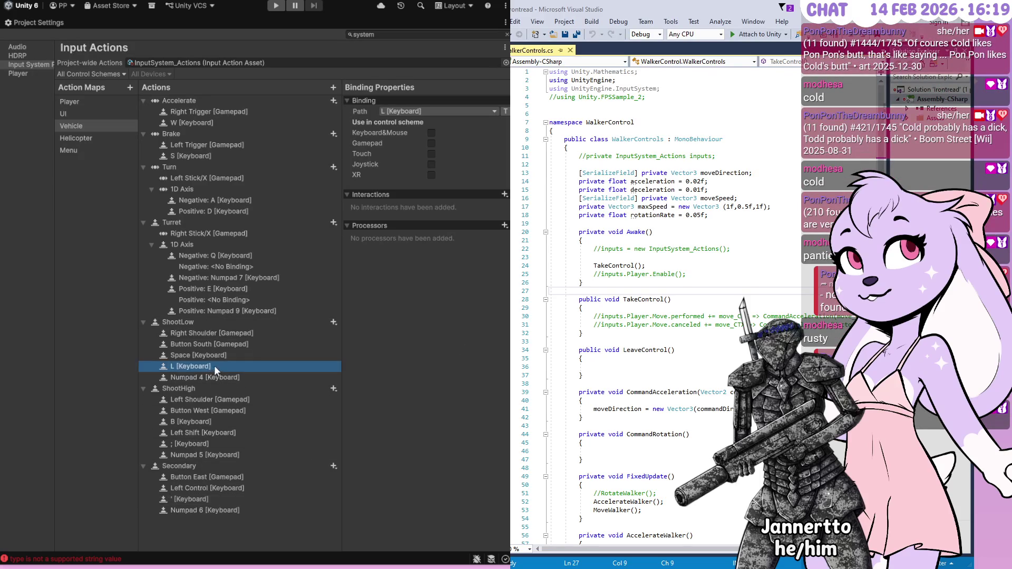
click(207, 445)
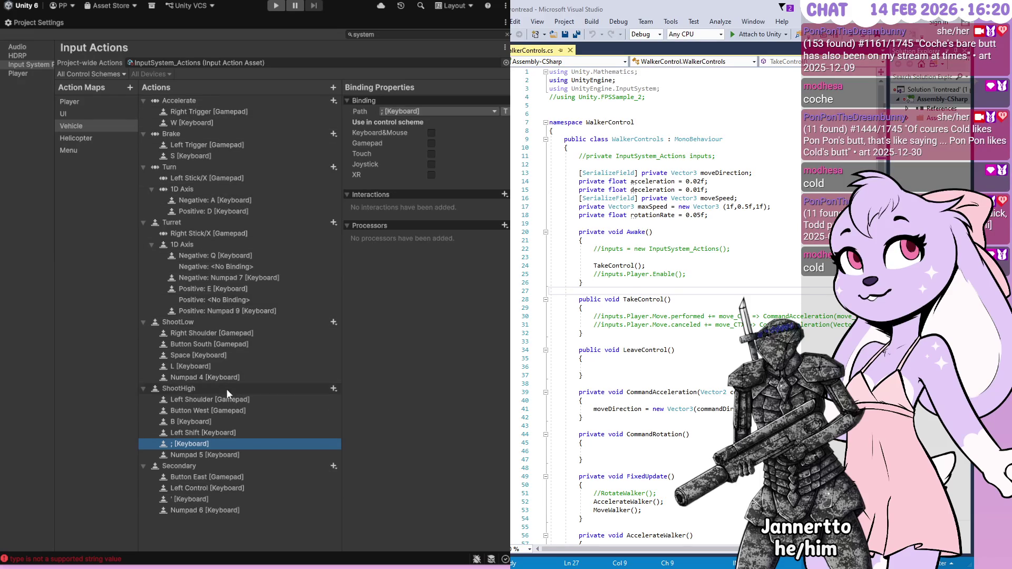
click(229, 267)
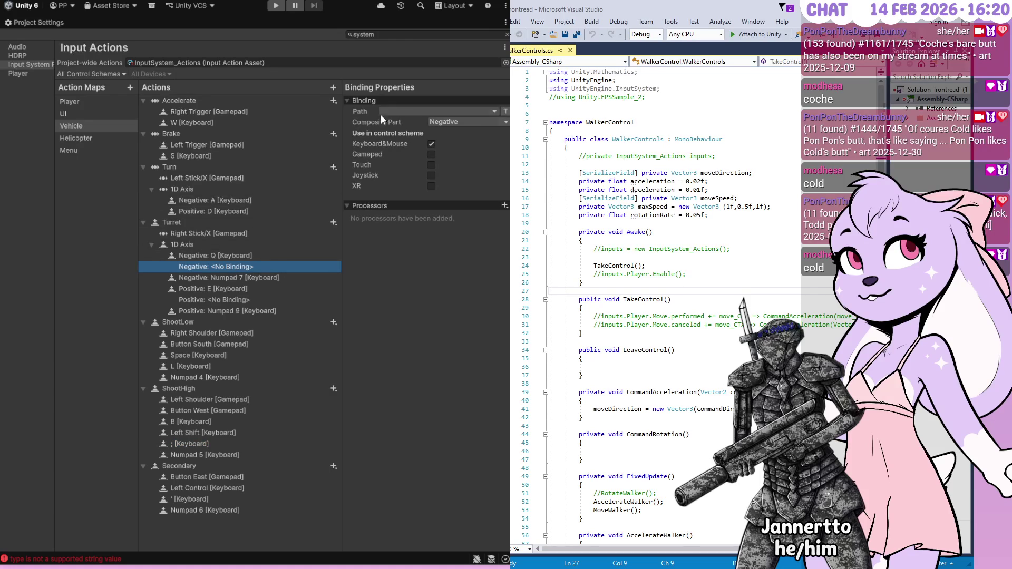
- Bind the empty Turret Negative part to O and the empty Positive part to [
click(395, 120)
key(o)
click(221, 299)
click(398, 122)
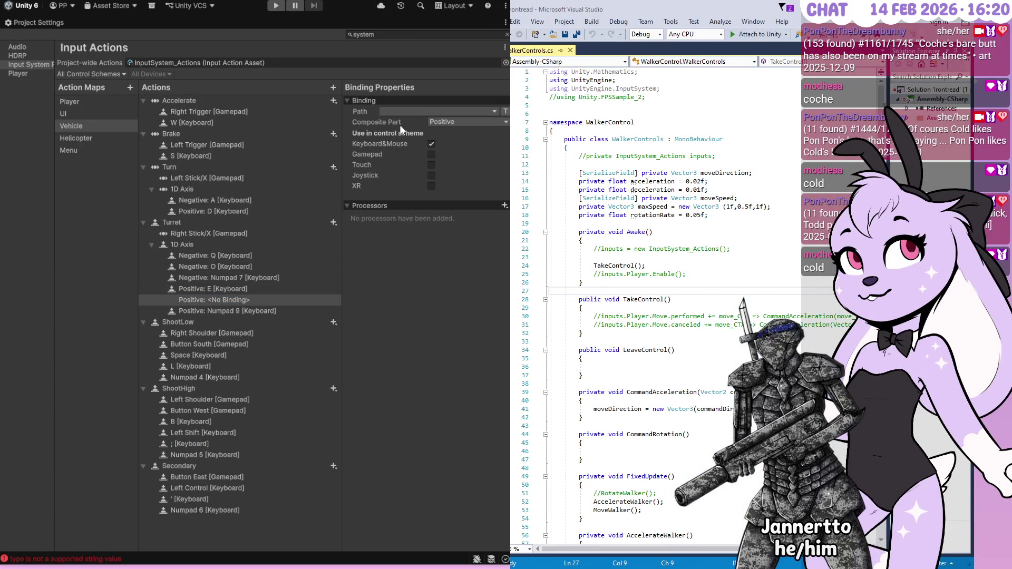
key(bracketleft)
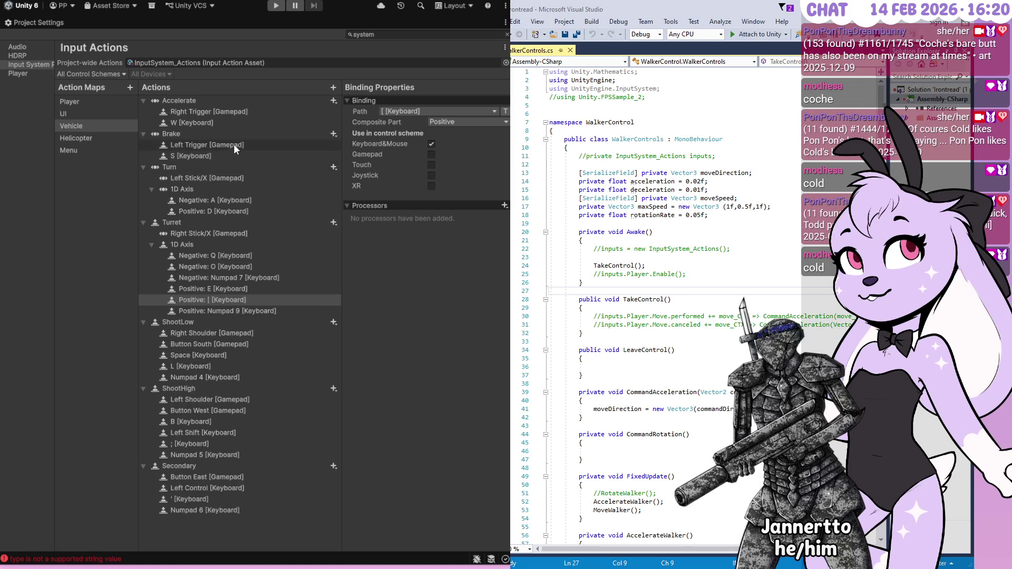
- Duplicate the Brake S binding and the Turn axis Negative A and Positive D bindings
click(221, 120)
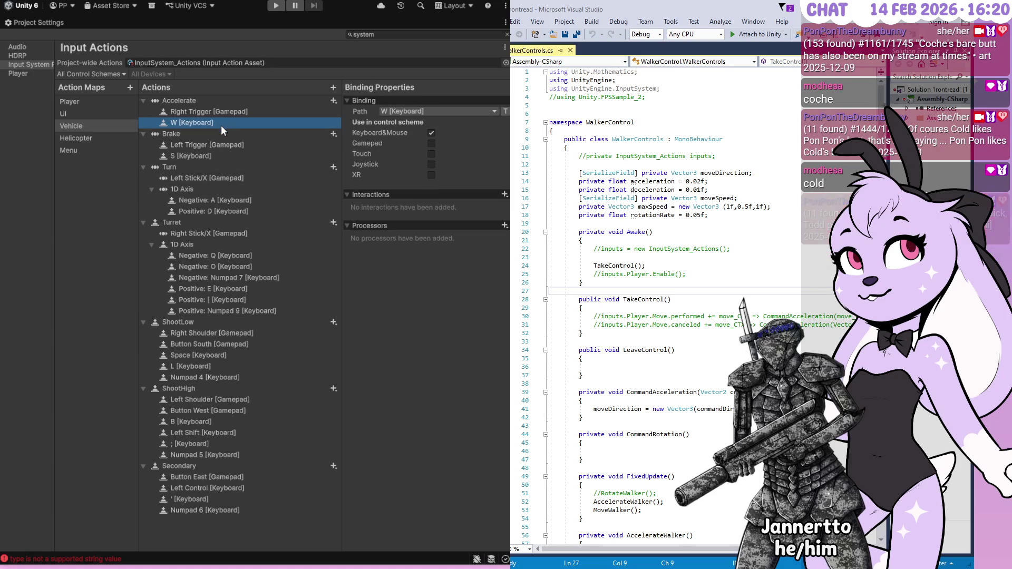
key(ctrl+d)
key(ctrl+d)
key(Delete)
click(205, 166)
key(ctrl+d)
click(216, 234)
key(ctrl+d)
click(223, 225)
key(ctrl+d)
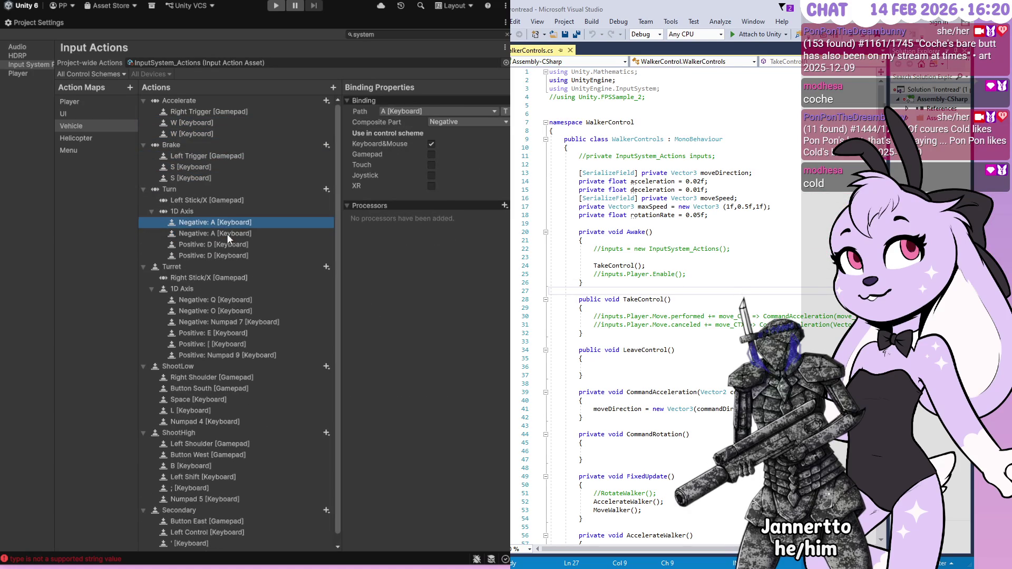
- Rebind the copied Turn Negative and Positive bindings to Left Arrow and Right Arrow
click(422, 127)
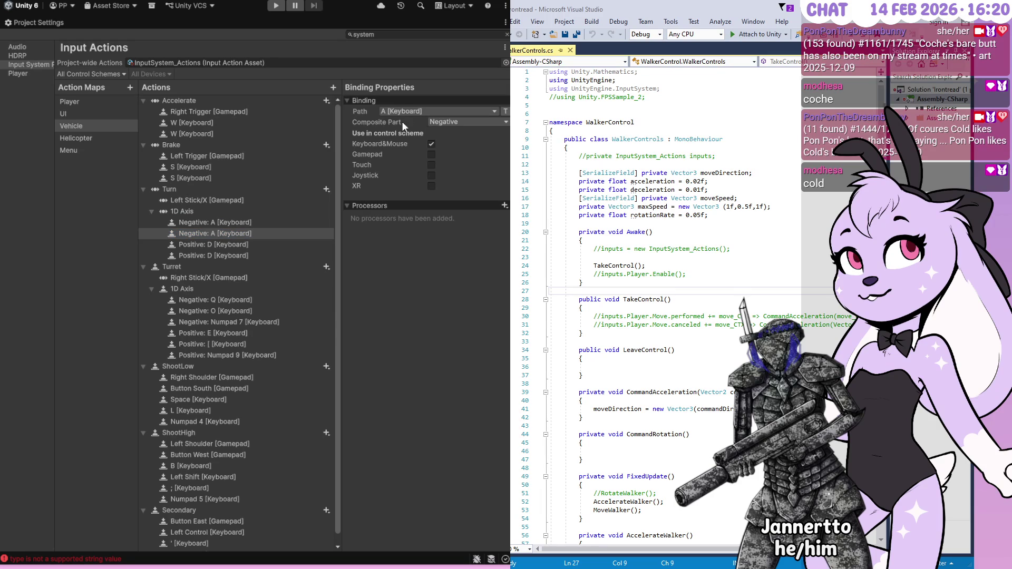
key(Up)
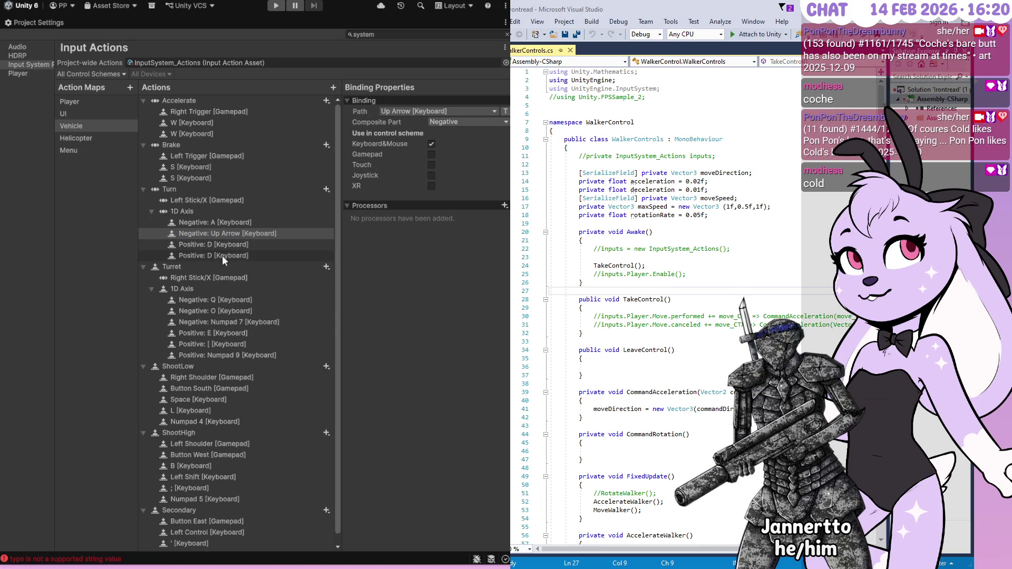
click(230, 256)
key(Down)
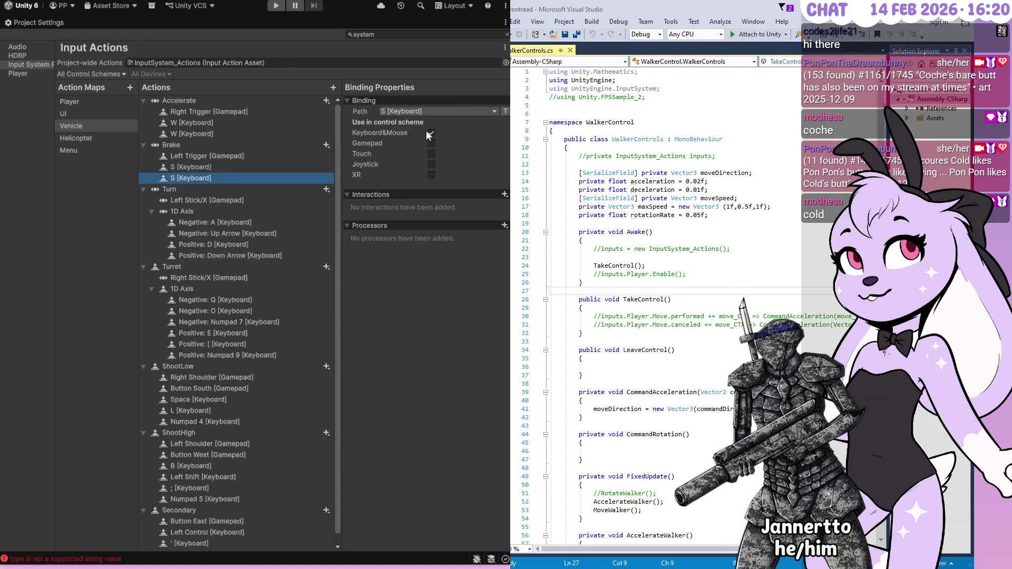
click(237, 233)
click(433, 111)
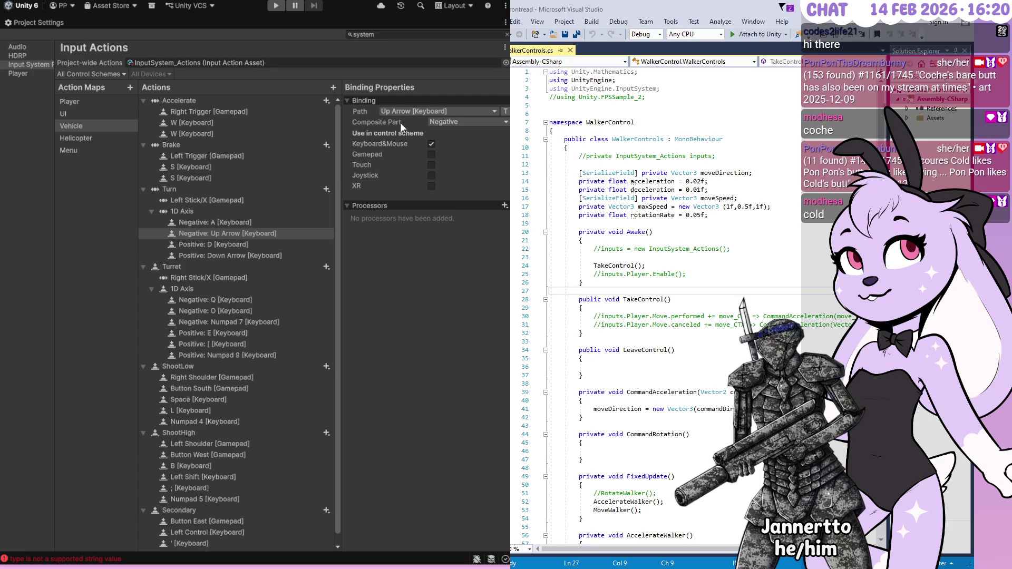
key(Left)
click(214, 257)
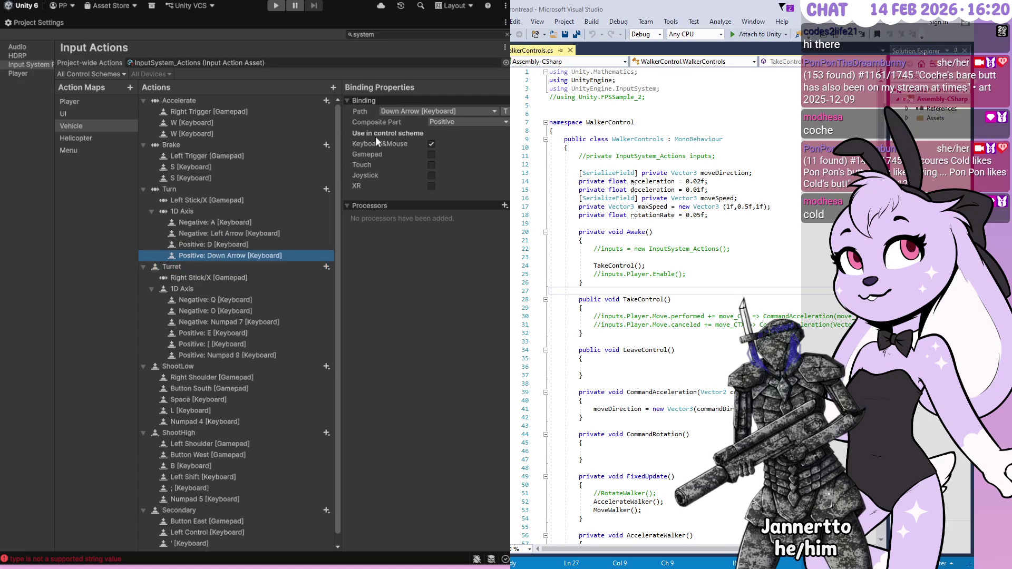
click(437, 112)
key(Right)
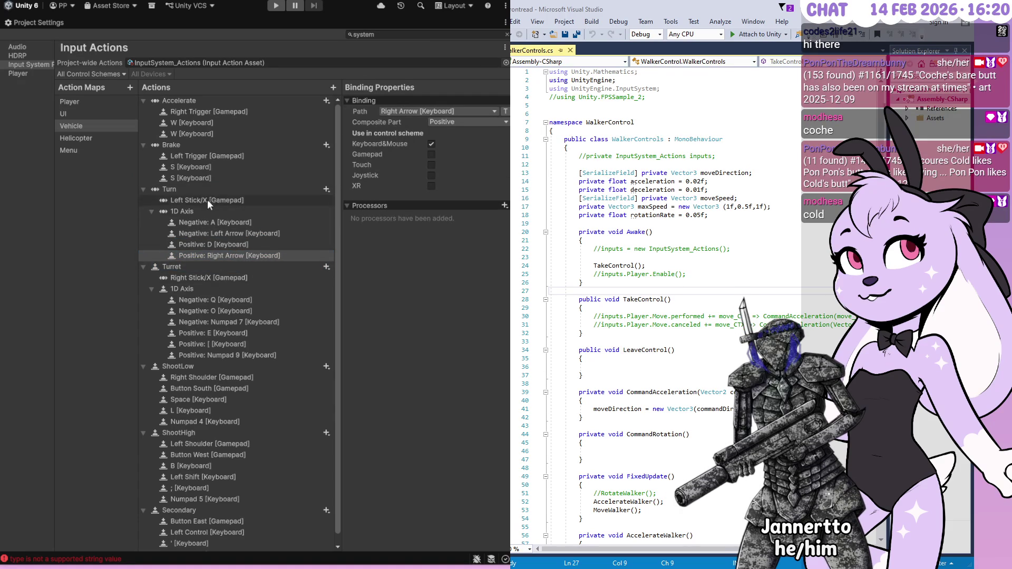
- Change Brake's second S binding to Down Arrow and Accelerate's second W to Up Arrow
click(237, 179)
click(399, 113)
key(Down)
click(240, 134)
click(396, 112)
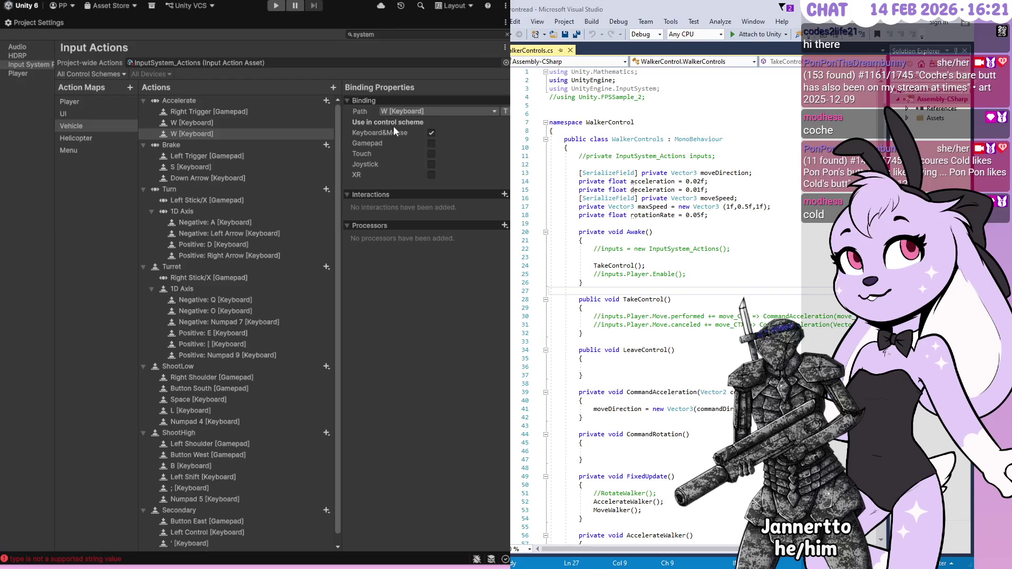
key(Up)
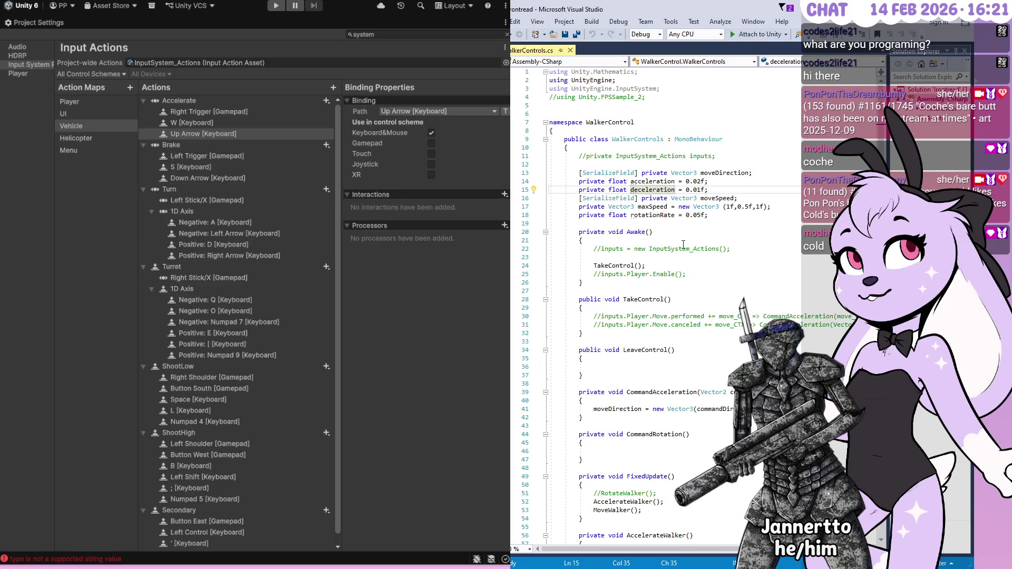
- Select Helicopter in the Action Maps list to show its Accelerate, Brake, Turn and other actions
click(718, 238)
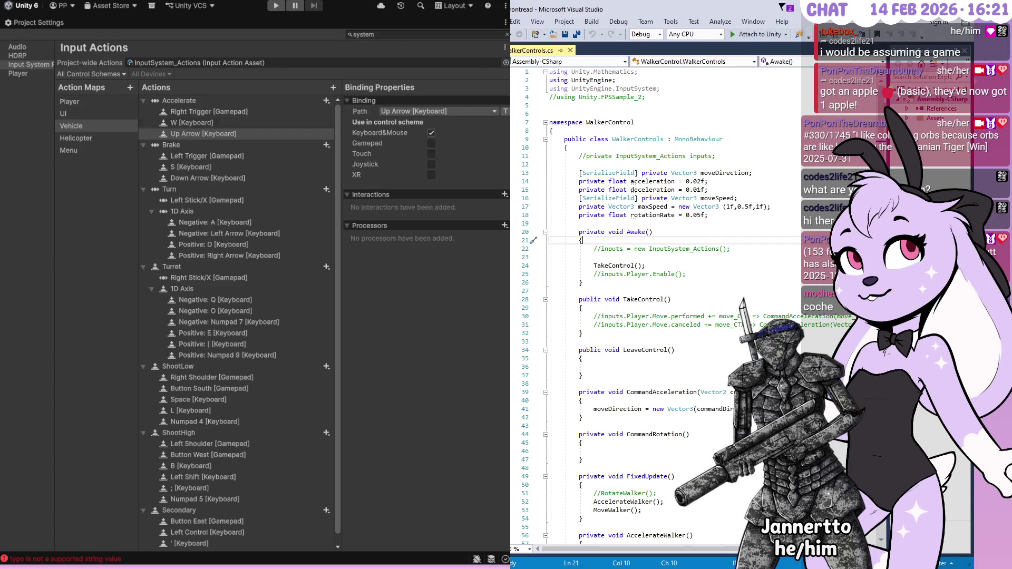
click(77, 138)
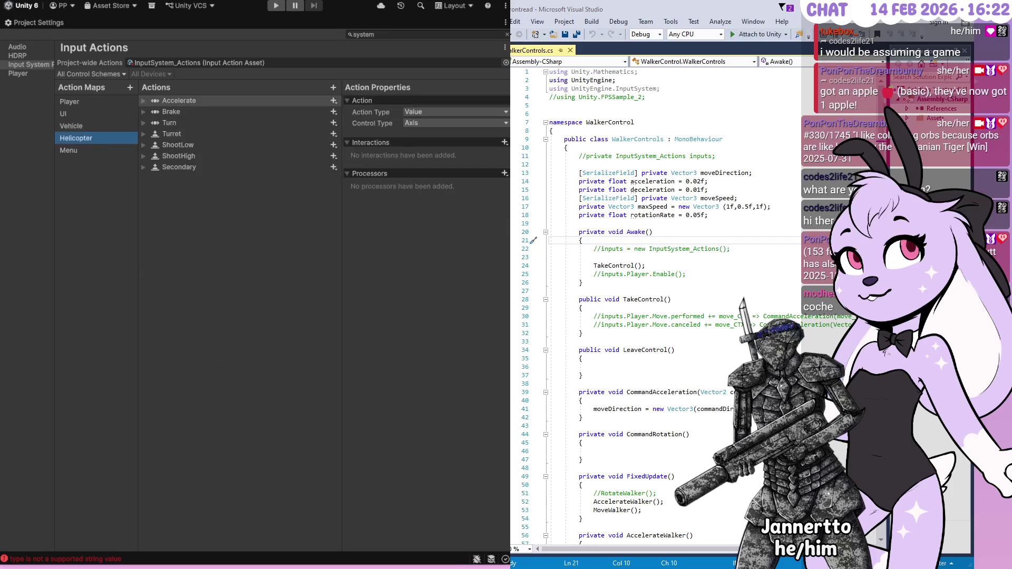
- Expand all seven Helicopter actions, from Secondary up to Accelerate, to reveal their bindings
click(141, 167)
click(143, 155)
click(142, 144)
click(144, 134)
click(143, 122)
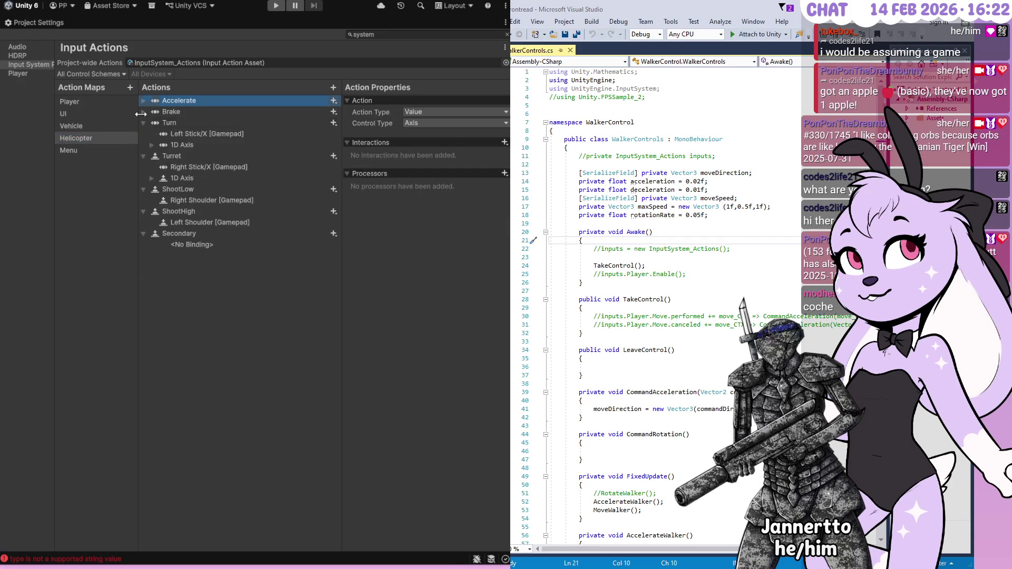
click(142, 111)
click(142, 101)
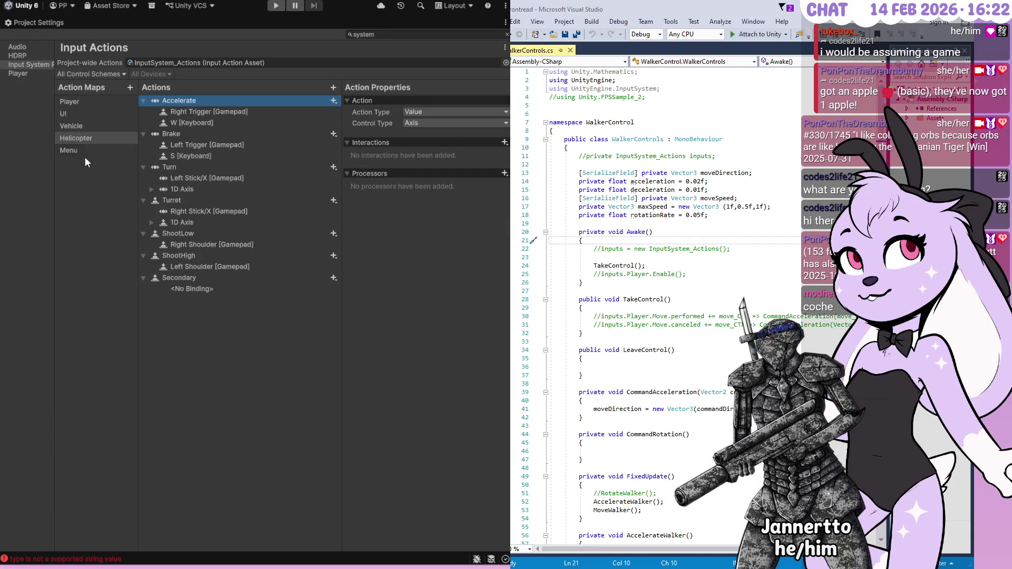
- Compare the Menu and Vehicle maps with Helicopter, then restore and re-maximize the Project Settings panel
click(87, 129)
click(86, 138)
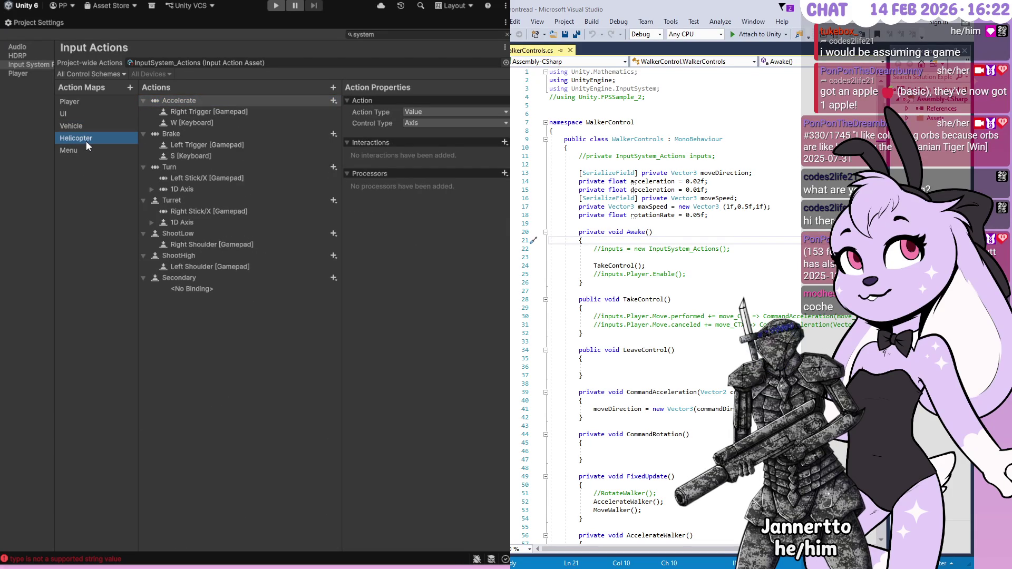
click(87, 148)
click(90, 139)
click(90, 127)
click(89, 135)
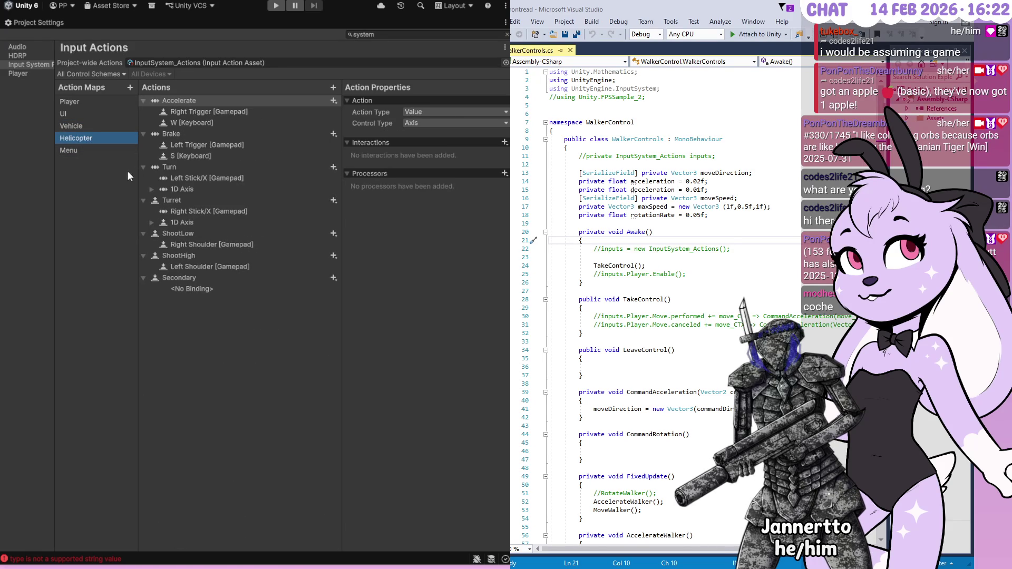
double_click(39, 22)
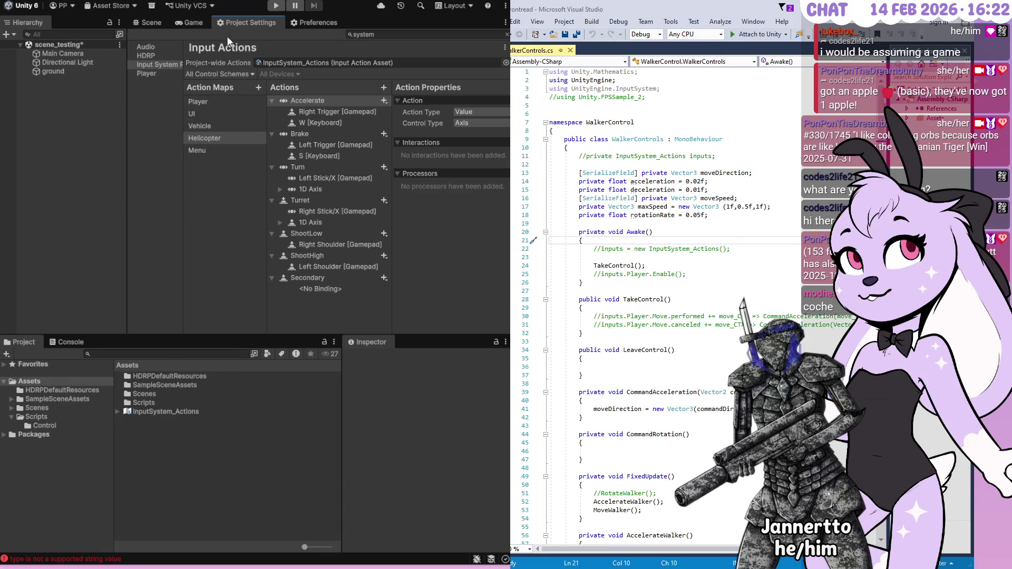
double_click(230, 21)
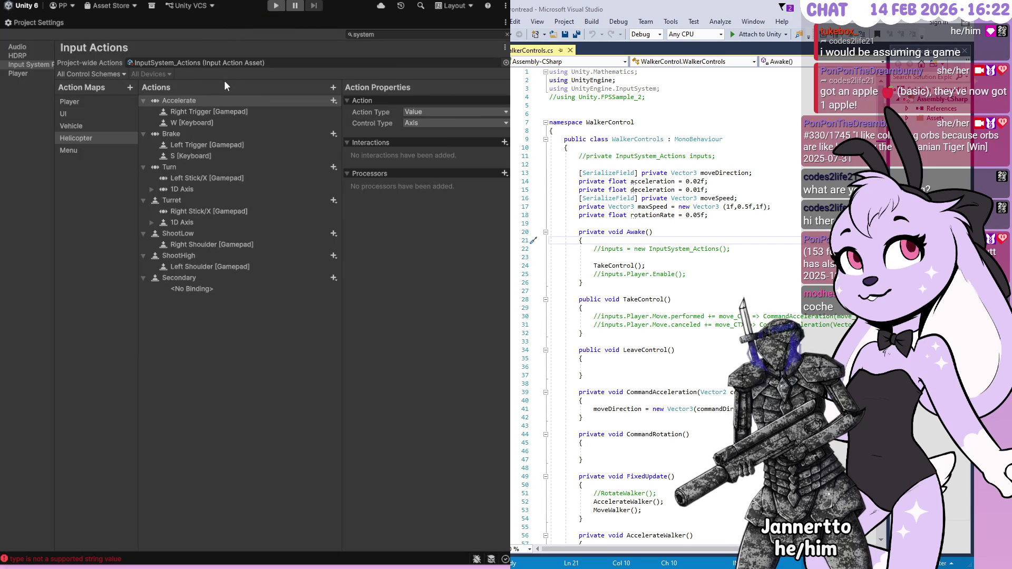
scroll(654, 306, down, 16)
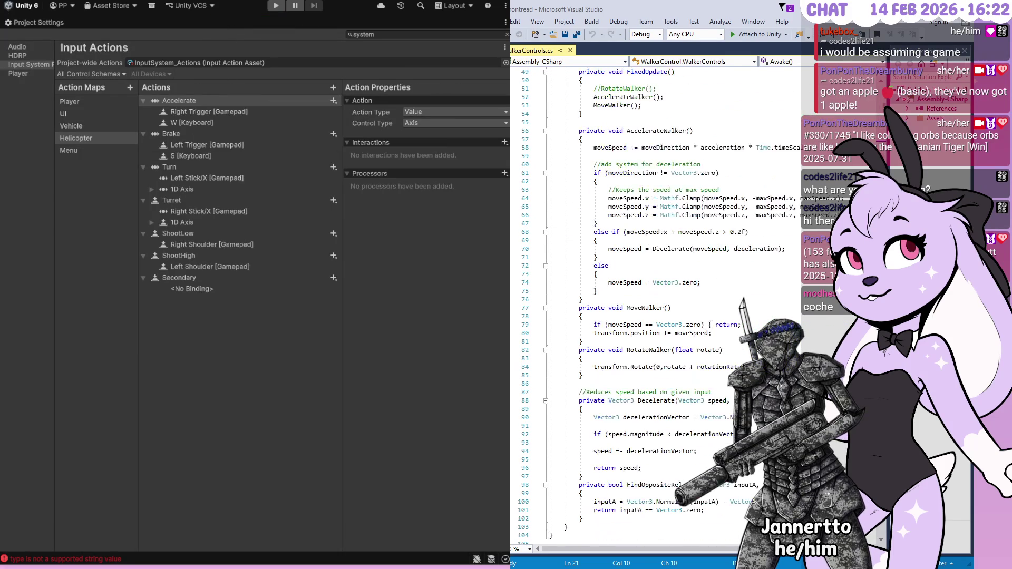
scroll(632, 218, up, 16)
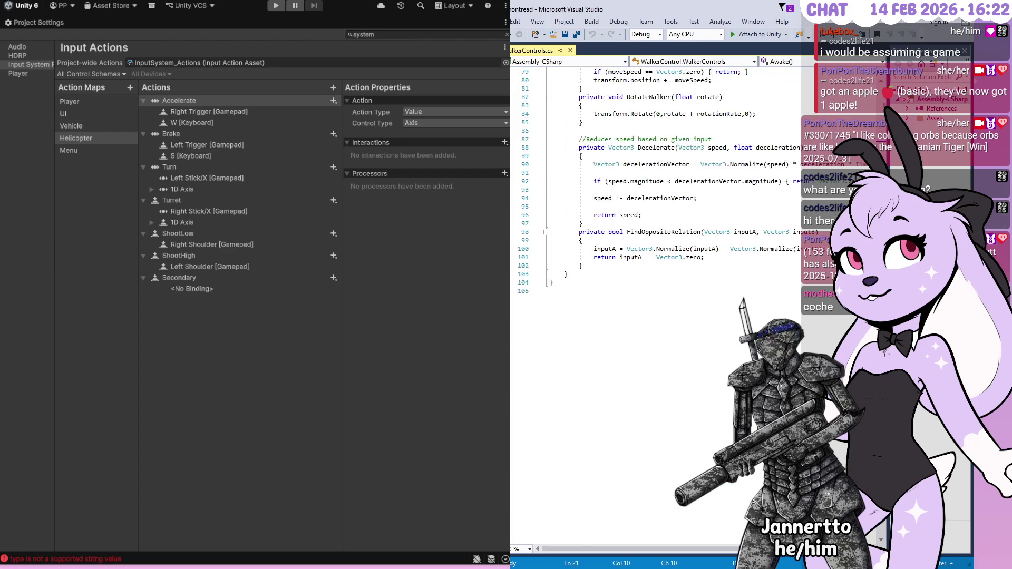
scroll(632, 217, down, 18)
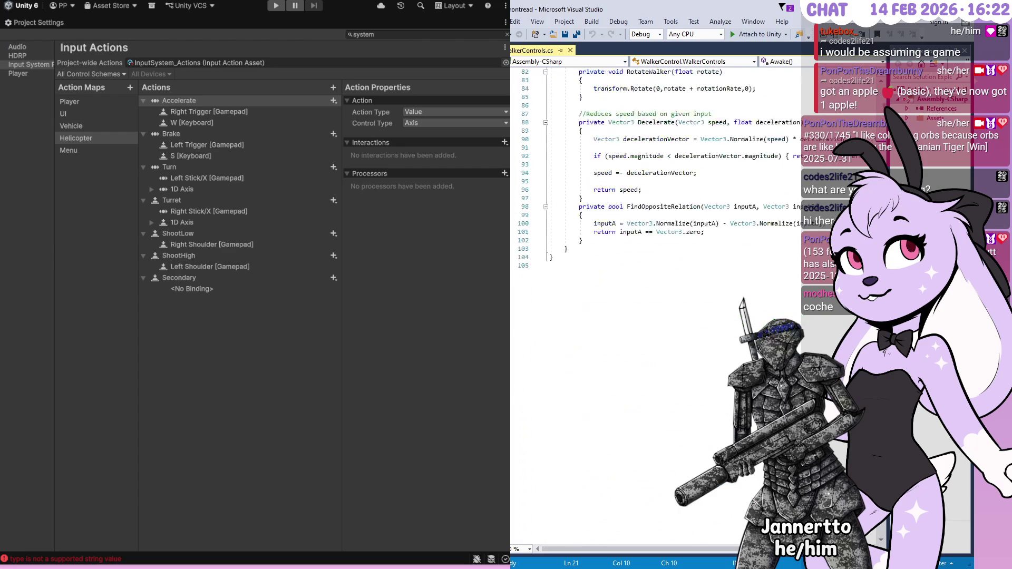
scroll(633, 218, up, 18)
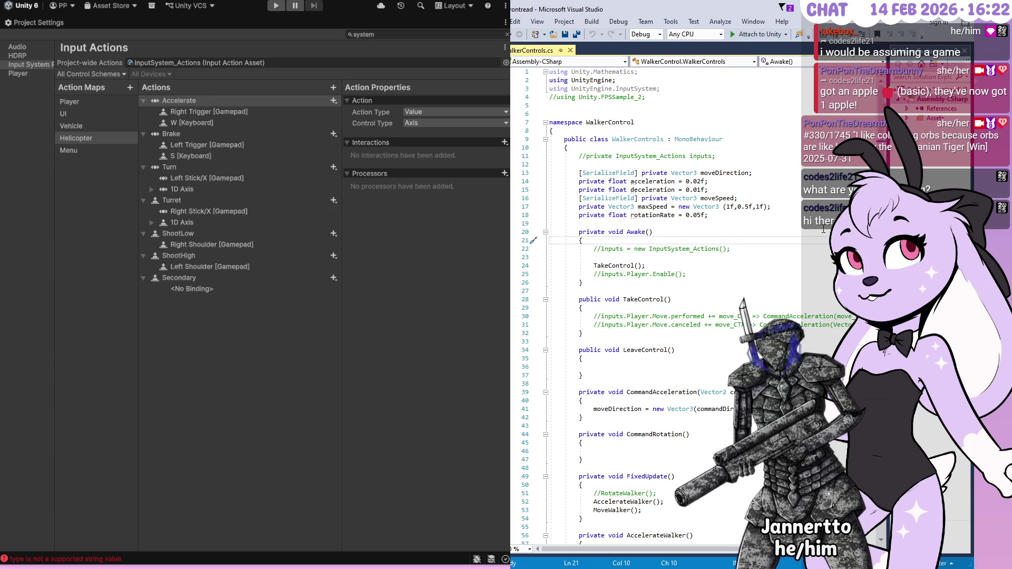
key(alt)
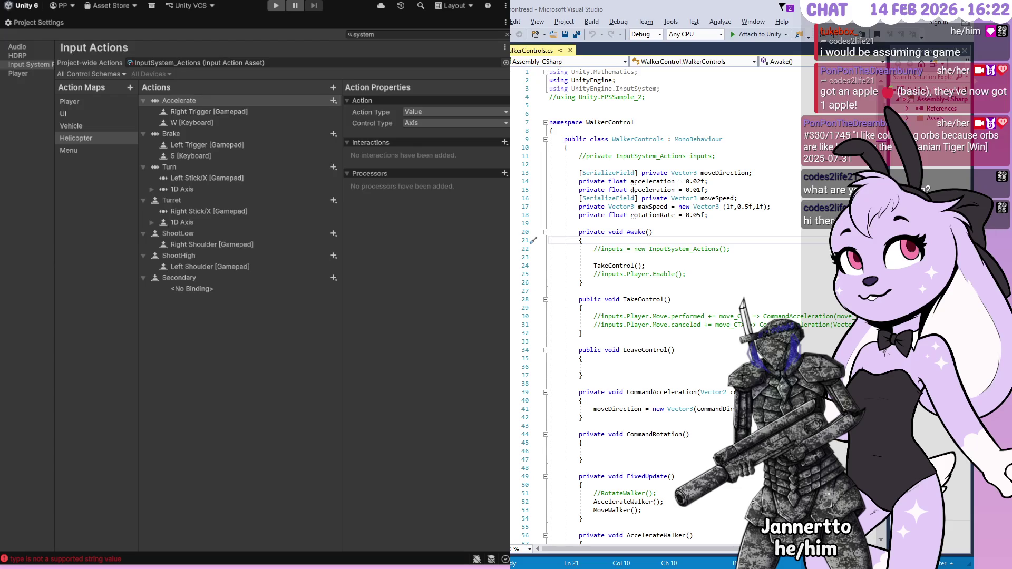
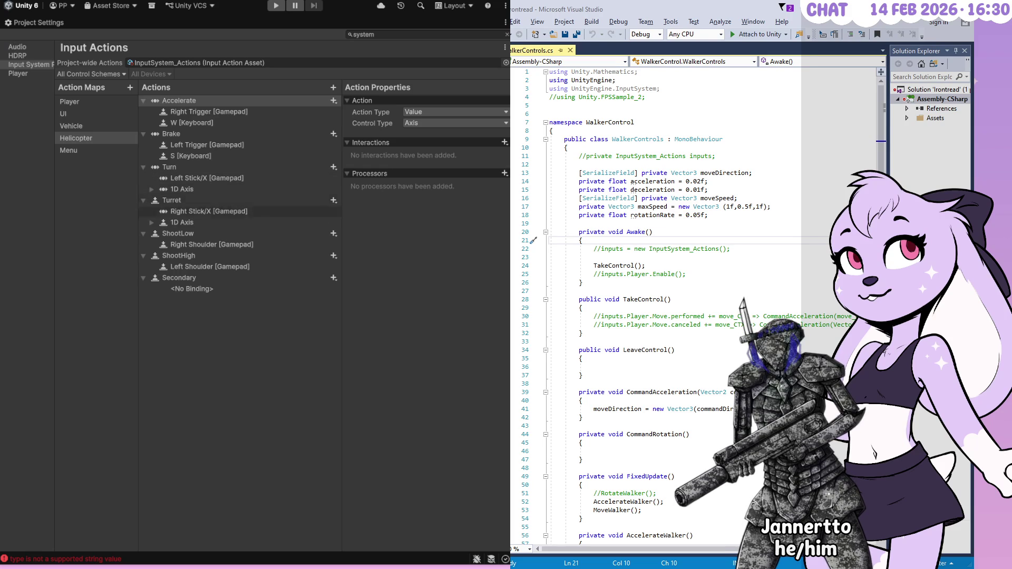
- Duplicate the Vehicle action map with Ctrl+D and name the copy 'Helicopter'
click(95, 138)
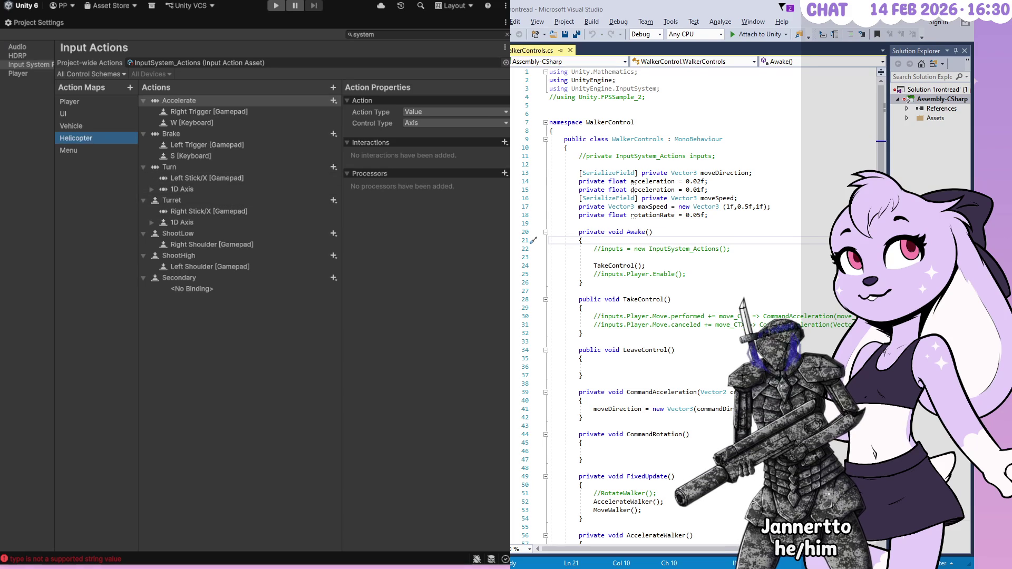
click(73, 126)
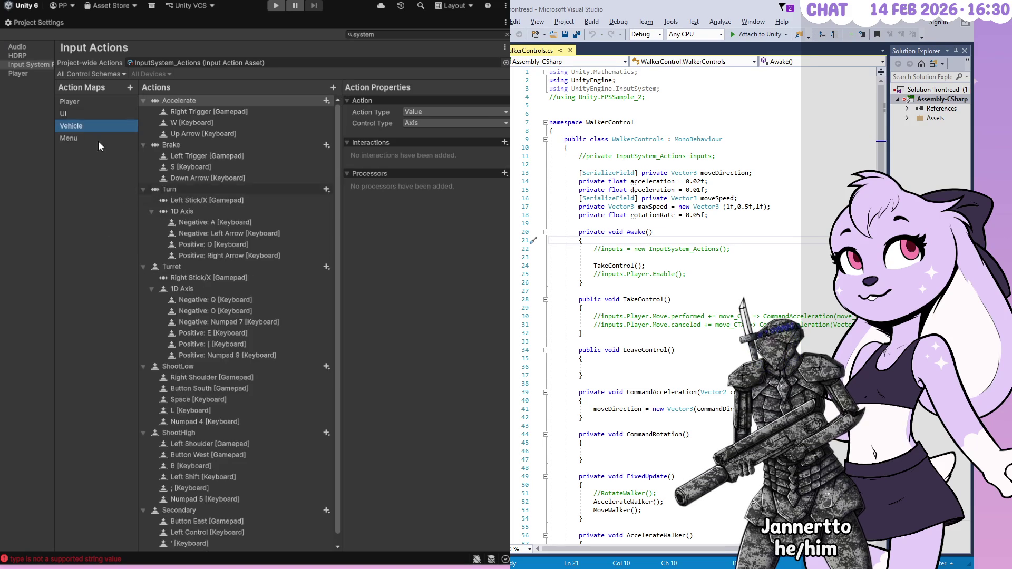
key(ctrl+d)
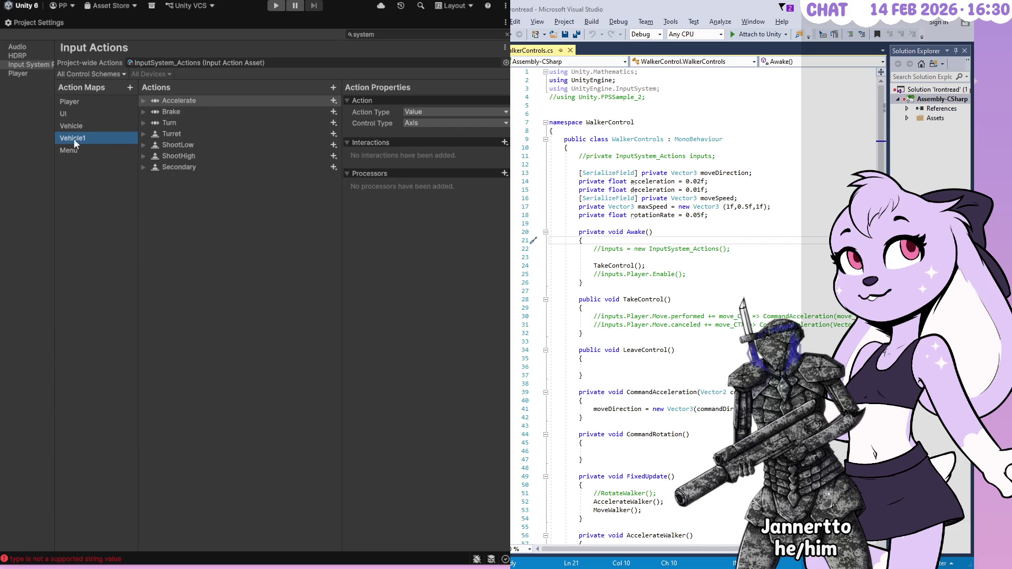
text(Helicopter)
key(Return)
click(176, 203)
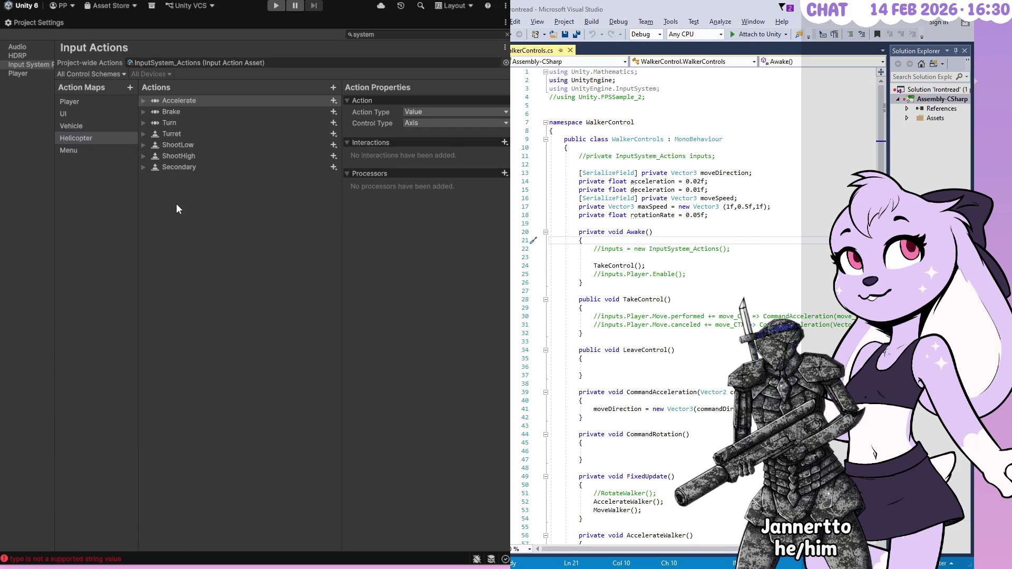
- Add a new action named 'Strafe' to the Helicopter map, then delete it again
right_click(220, 224)
click(222, 226)
text(S)
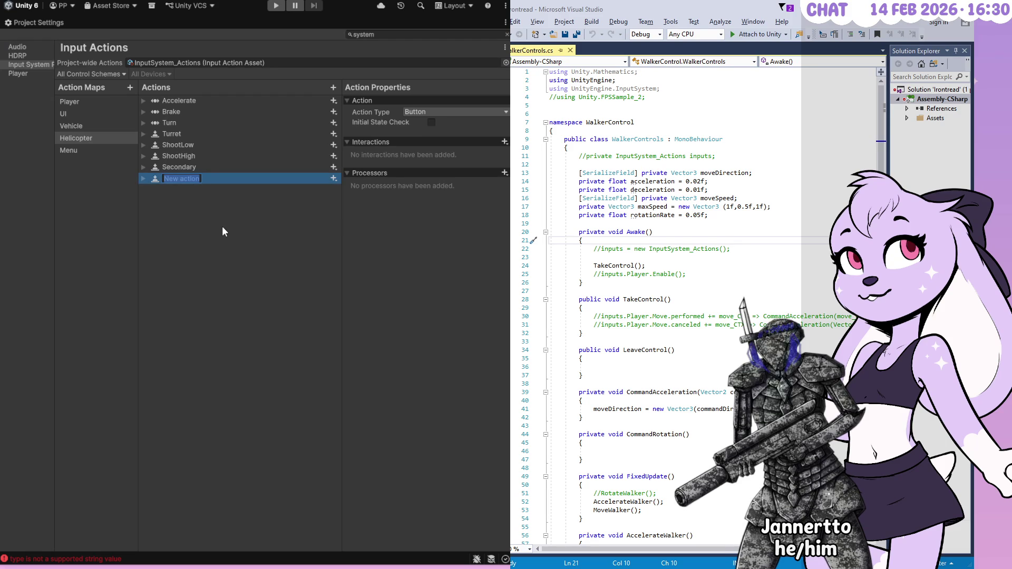
text(trafe)
key(Return)
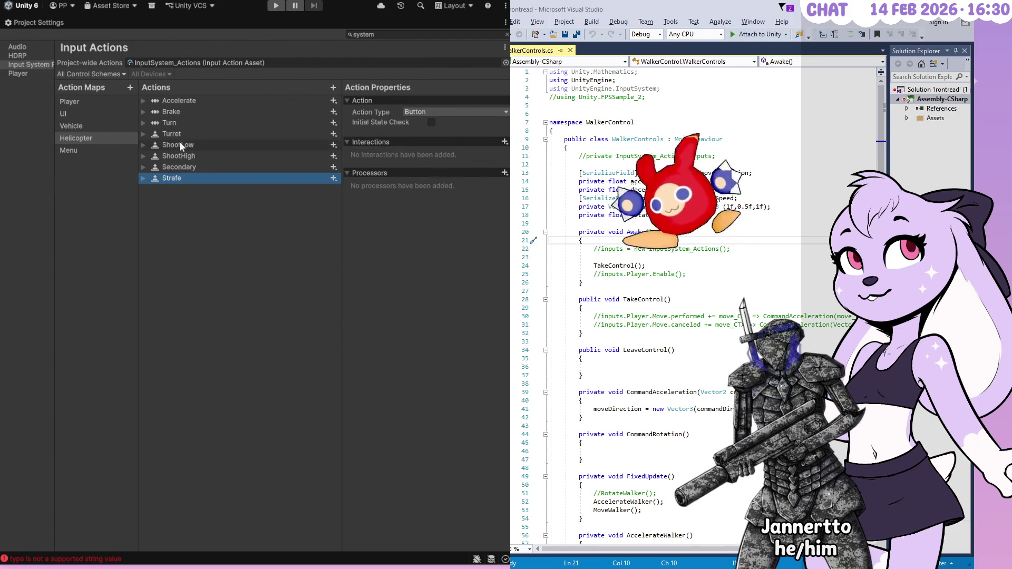
double_click(225, 181)
click(194, 179)
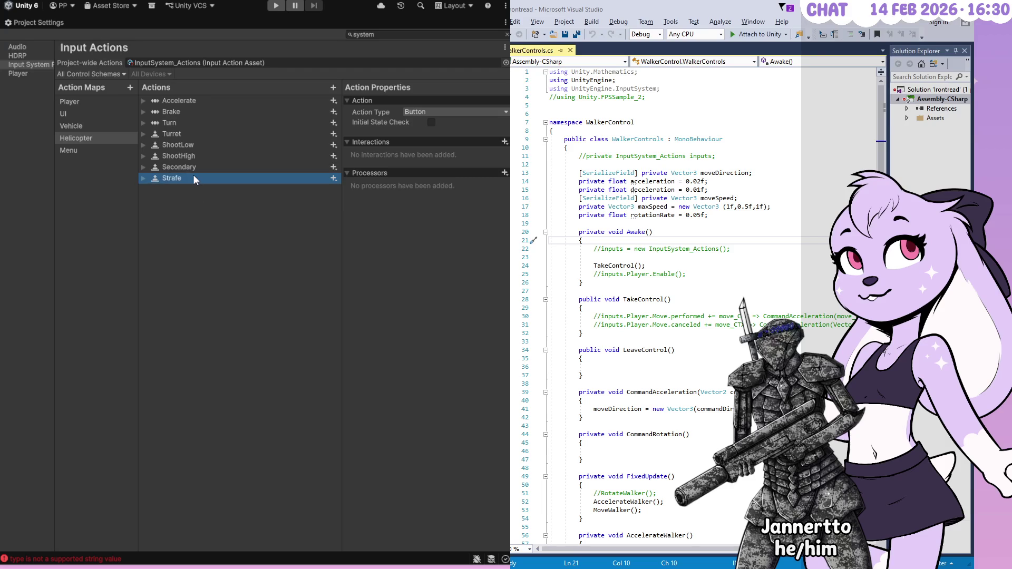
key(Delete)
- Rename the Helicopter map's Turret action to 'Strafe', keeping its stick bindings
click(179, 134)
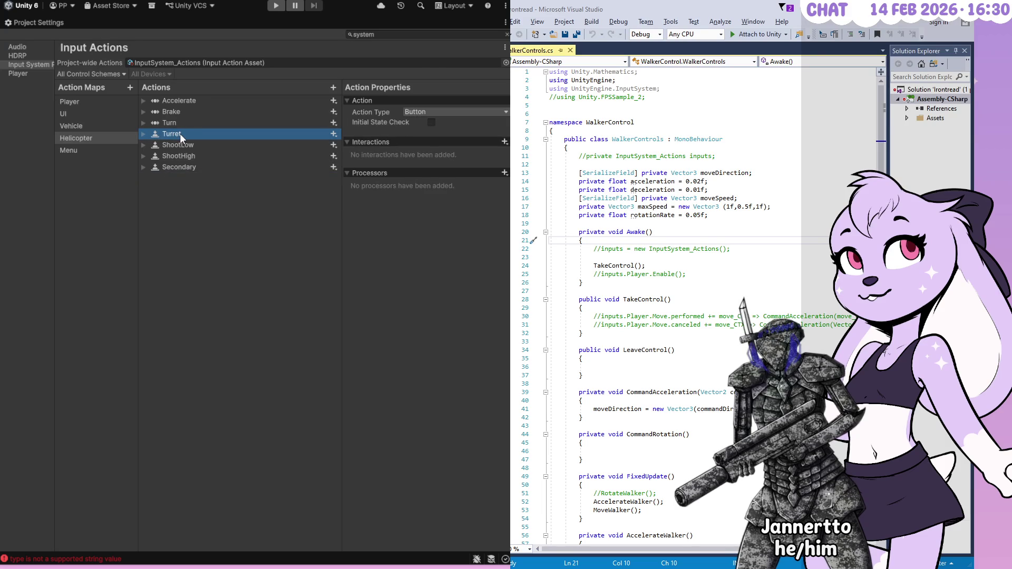
click(143, 134)
double_click(174, 134)
text(Strafe)
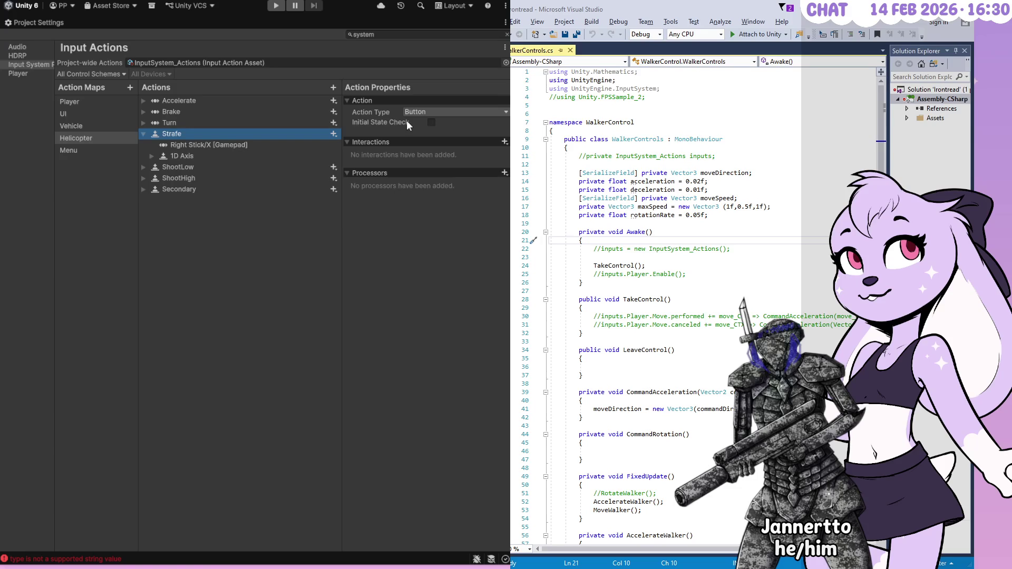
- Make the Vehicle map's Turret a Value action with Axis control type
click(111, 139)
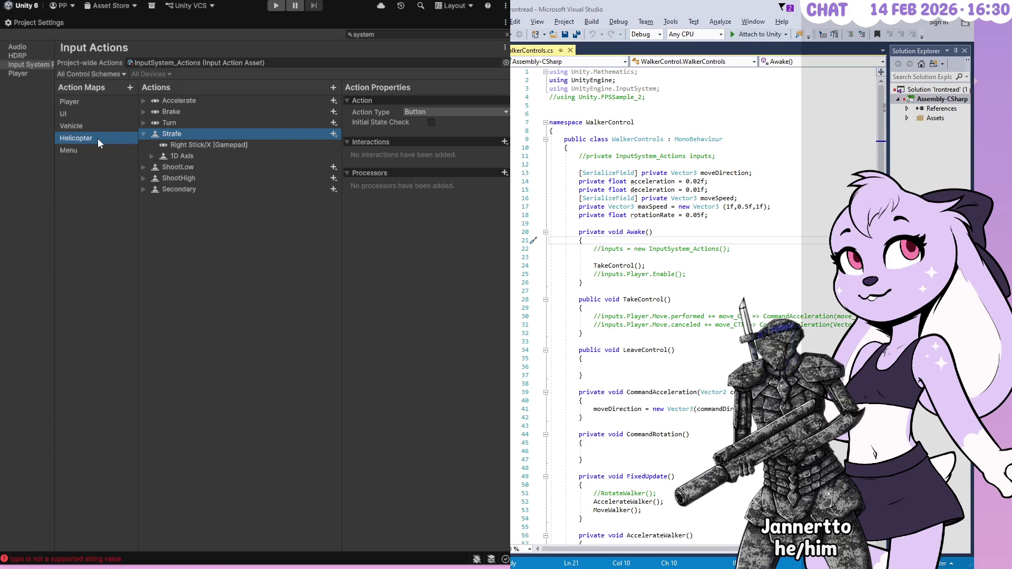
click(89, 129)
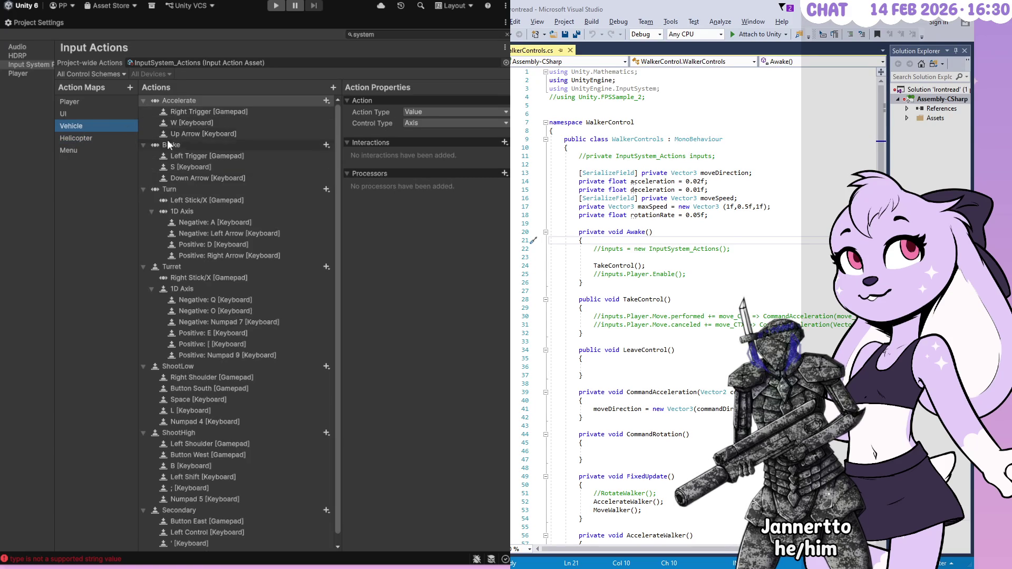
click(176, 266)
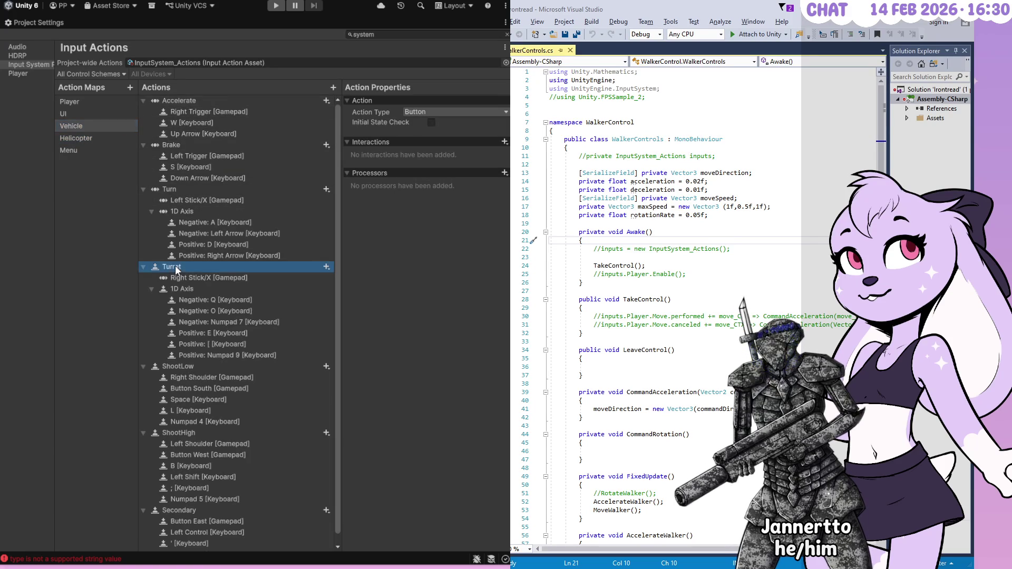
click(419, 113)
click(428, 124)
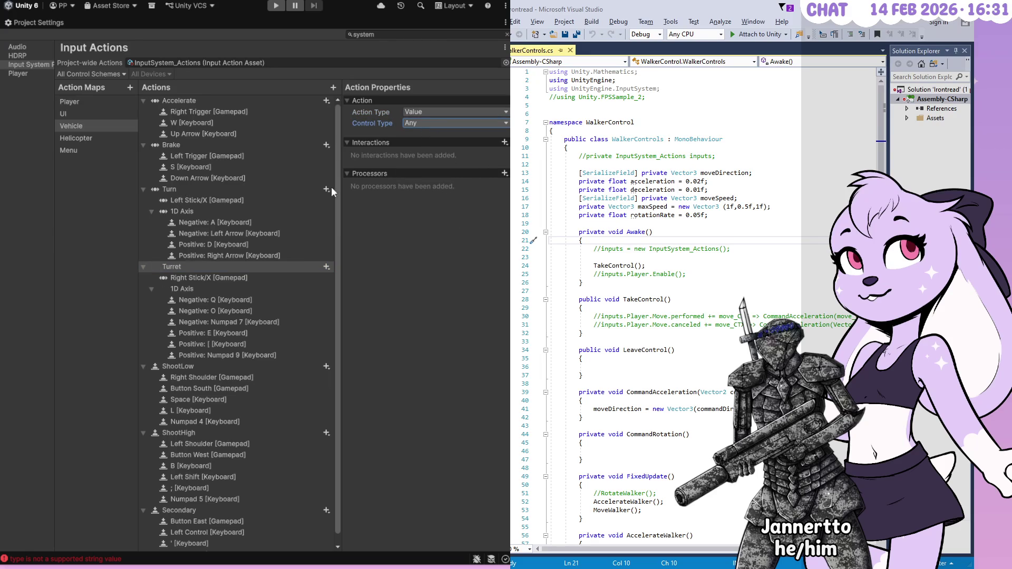
click(451, 149)
- Review Turret's Right Stick/X and 1D Axis bindings against Turn, then reselect the Helicopter map
click(223, 279)
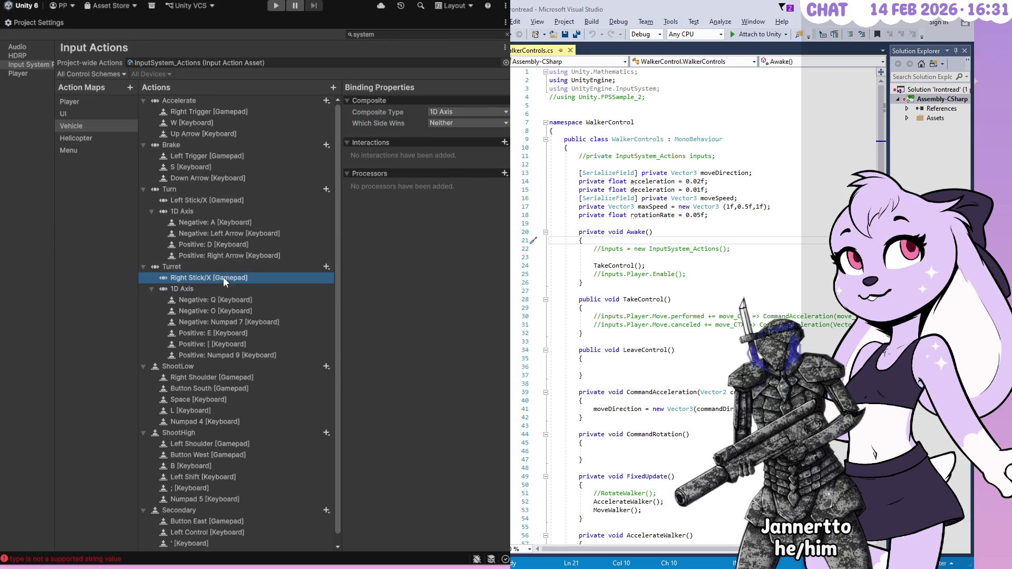
click(223, 289)
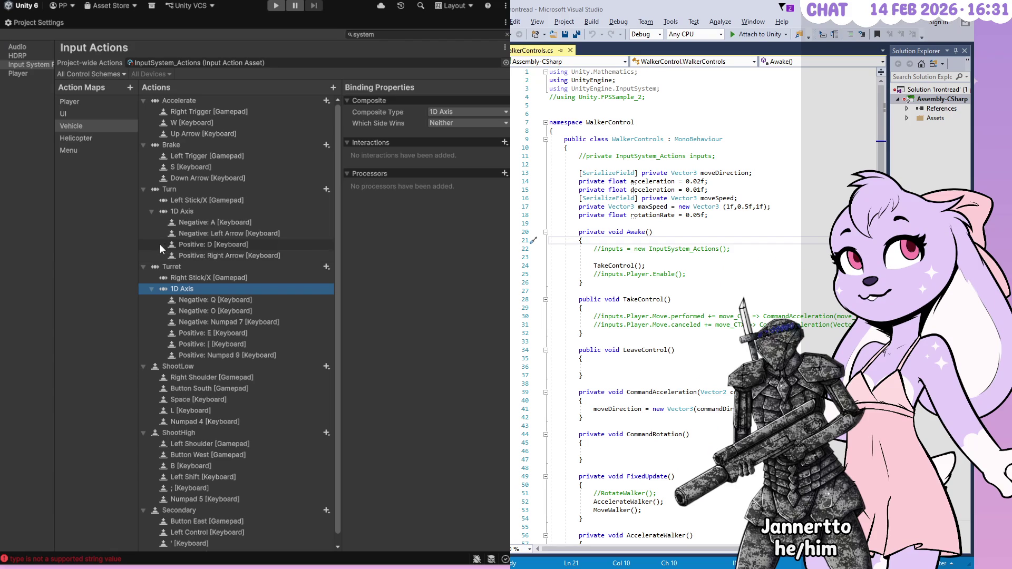
click(185, 367)
click(201, 290)
click(179, 211)
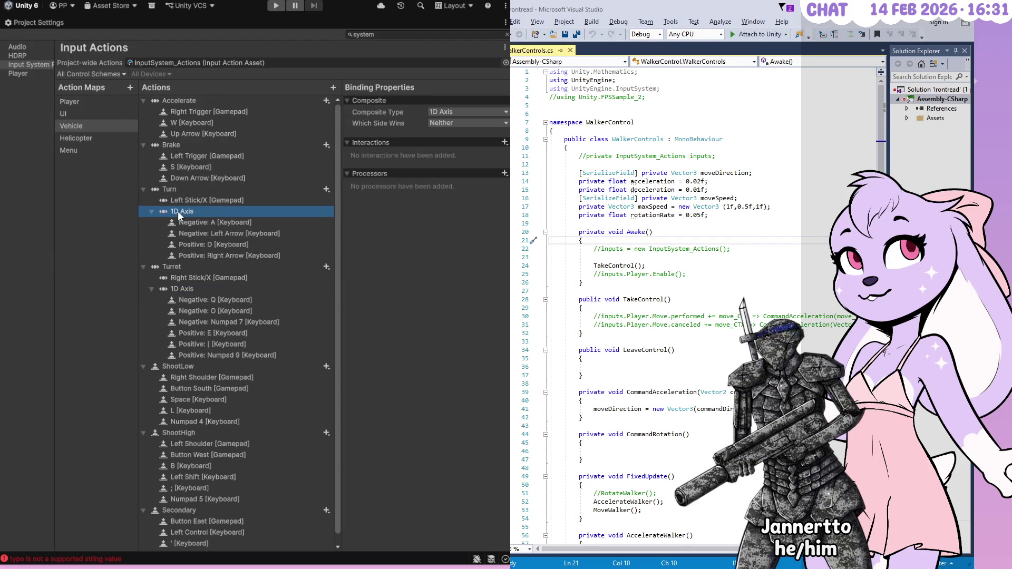
click(185, 267)
click(79, 138)
- Make Helicopter's Strafe a Value action bound to Right Stick [Gamepad] instead of Right Stick/X
click(175, 134)
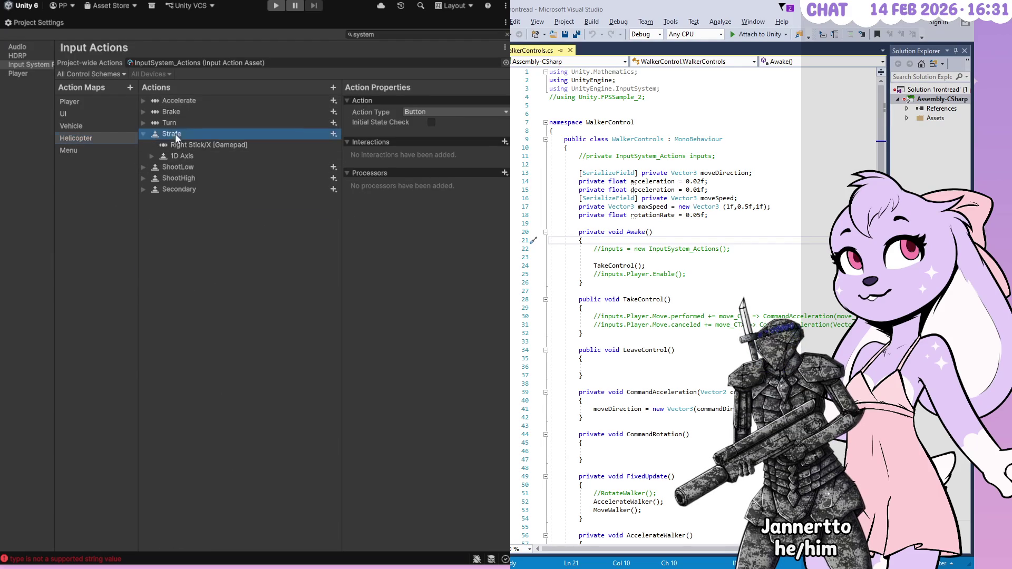
click(433, 126)
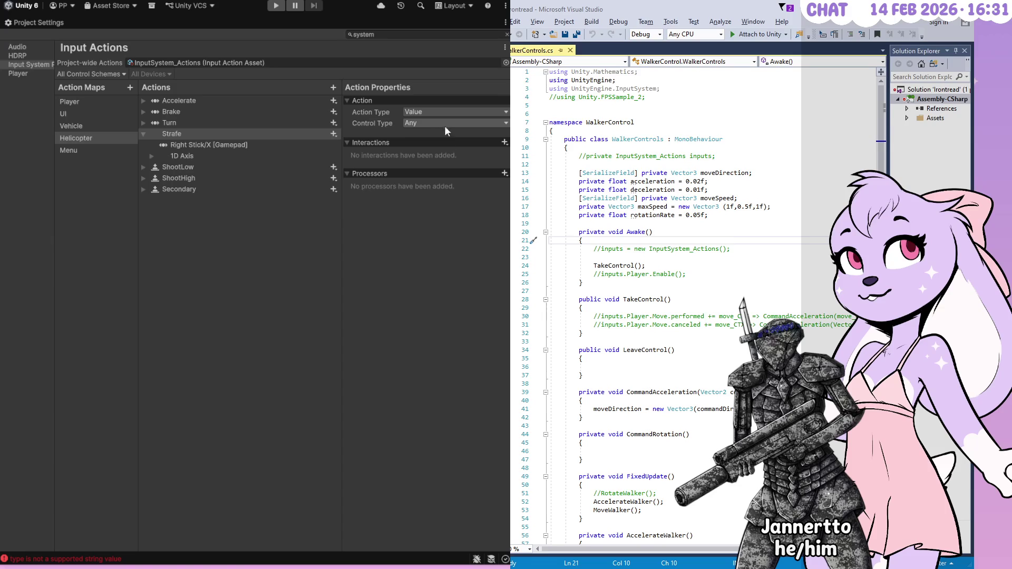
click(210, 145)
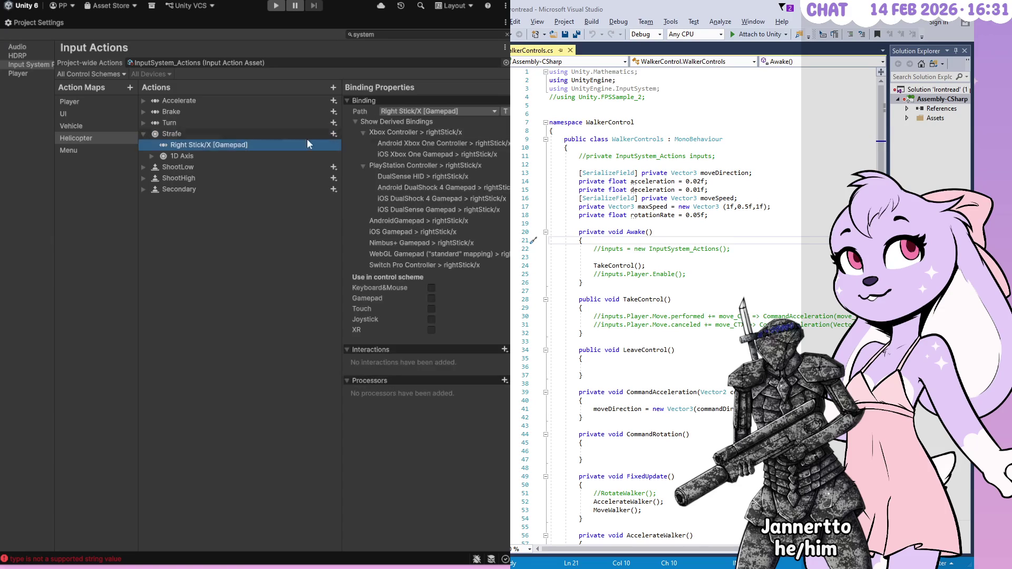
click(456, 112)
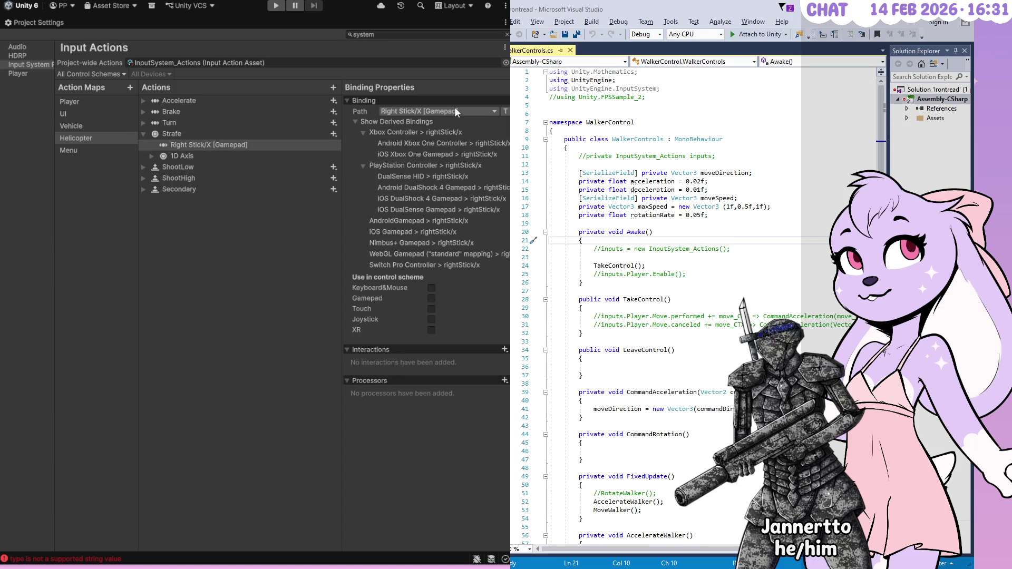
click(422, 147)
- Change Strafe's 1D Axis composite to a 2D Vector with Up Q, Down O, Left Numpad 7, Right E
click(152, 156)
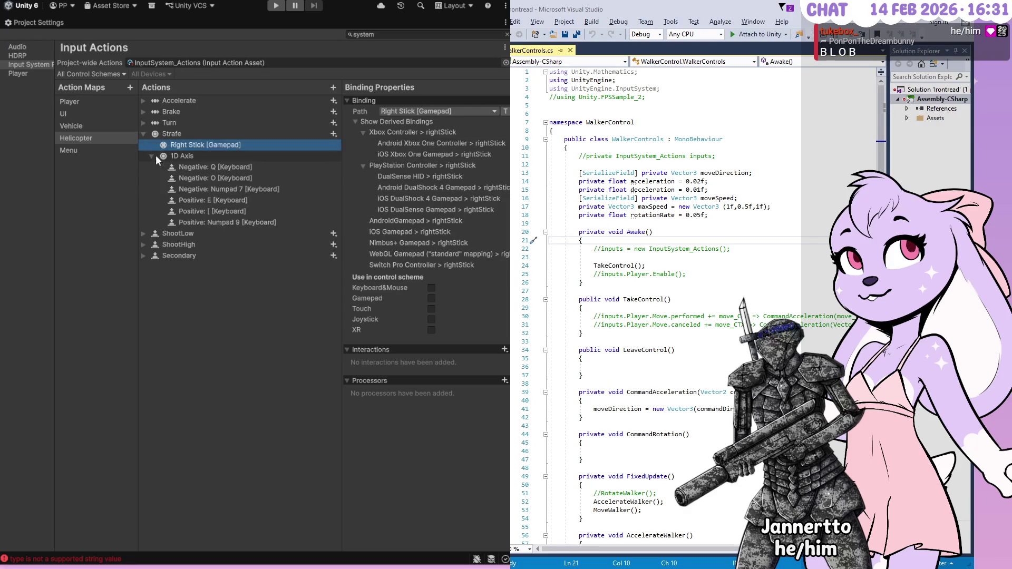
click(158, 156)
click(460, 125)
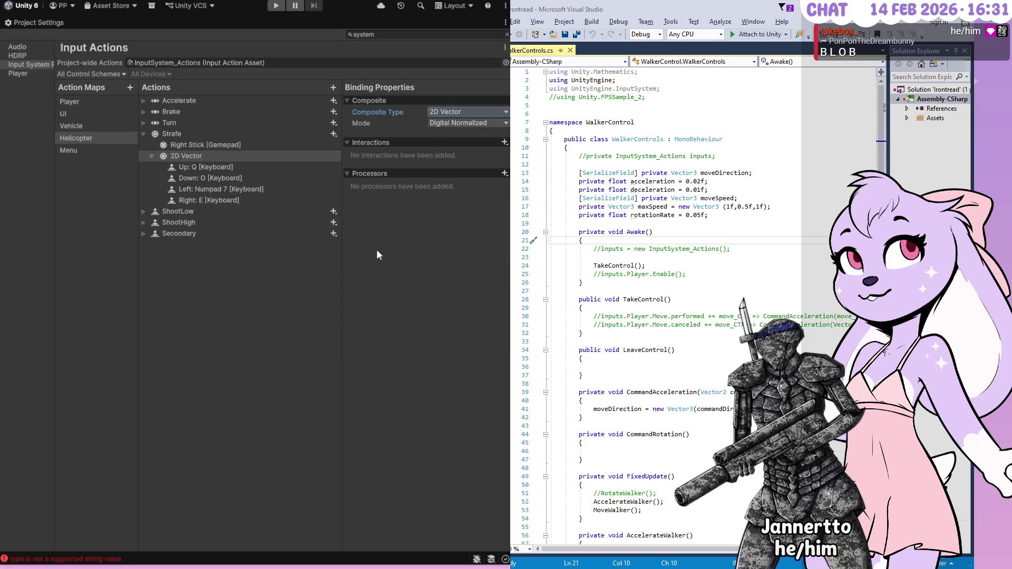
click(242, 171)
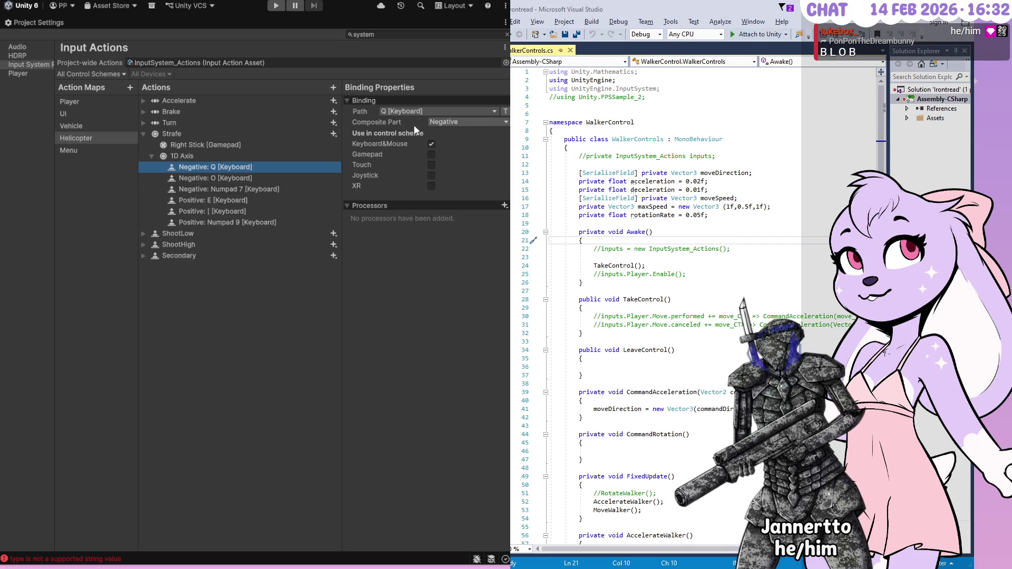
click(232, 178)
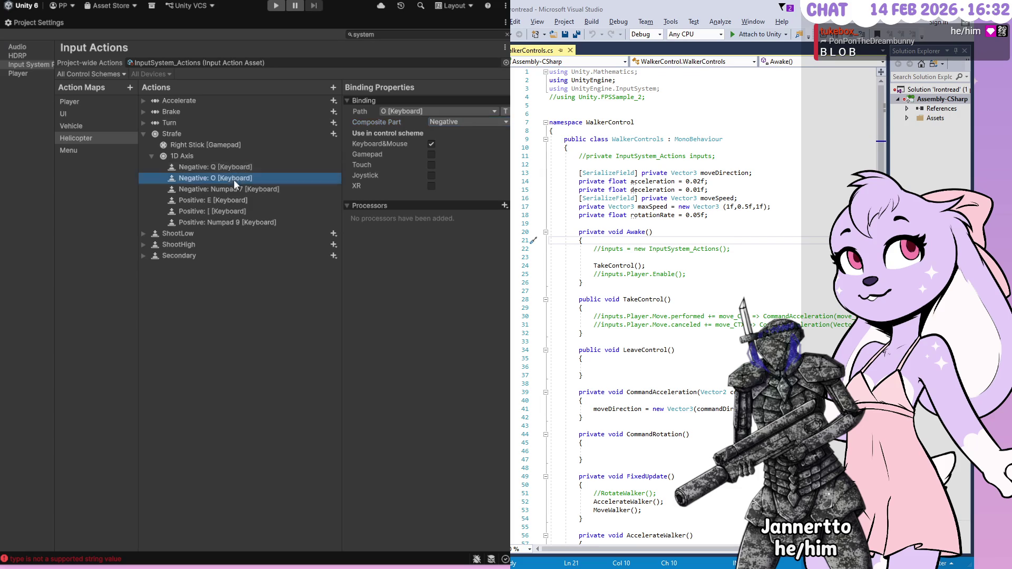
click(208, 157)
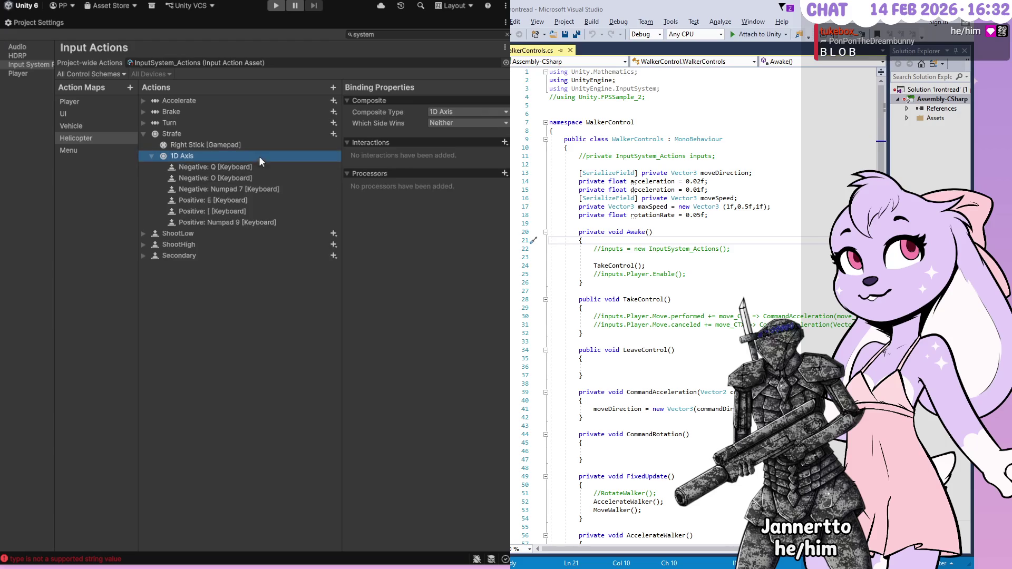
click(443, 112)
click(450, 122)
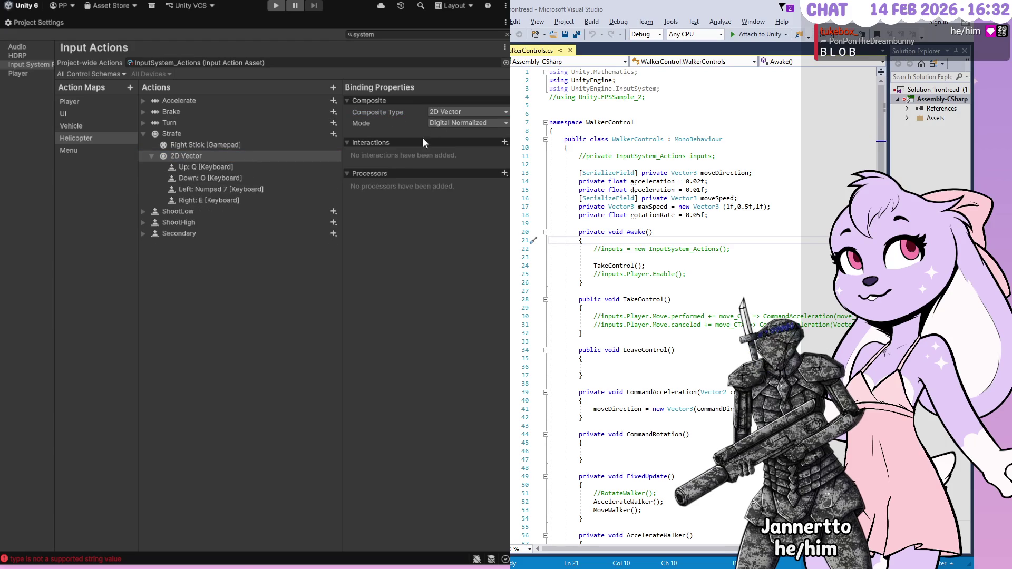
click(218, 167)
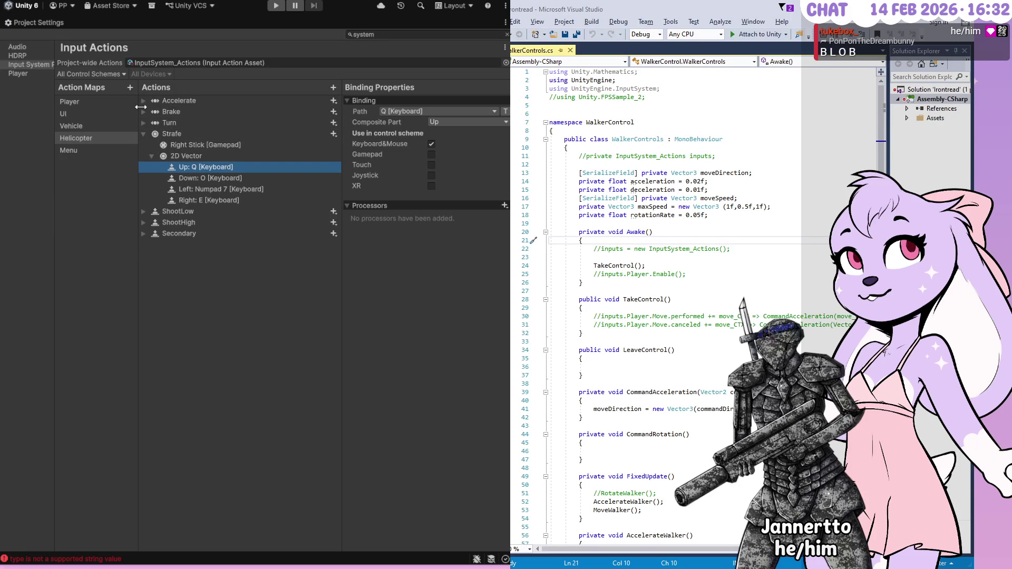
- Expand Accelerate, Brake and Turn to review their bindings and Turn's 1D Axis keys
click(143, 100)
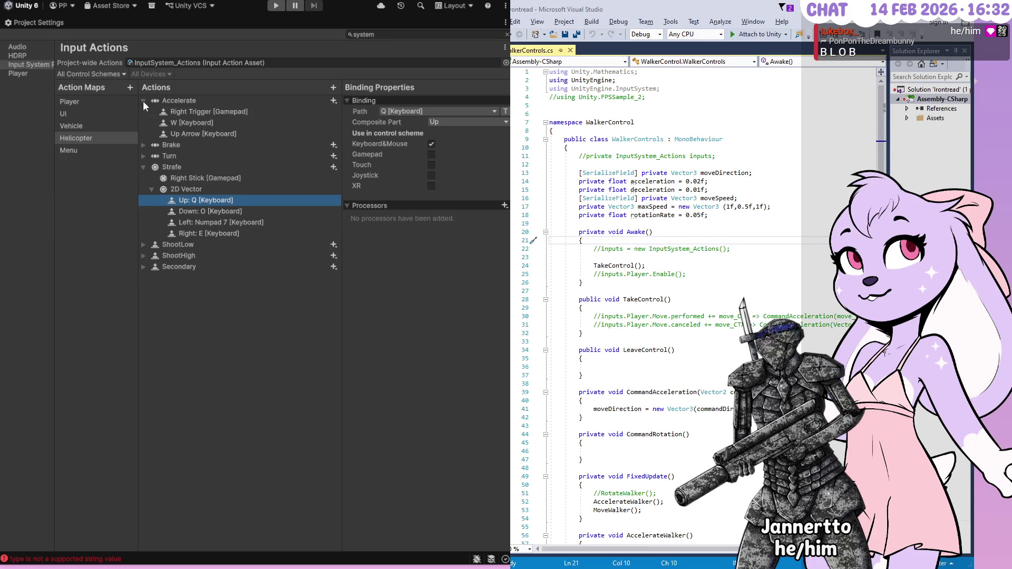
click(144, 144)
click(144, 189)
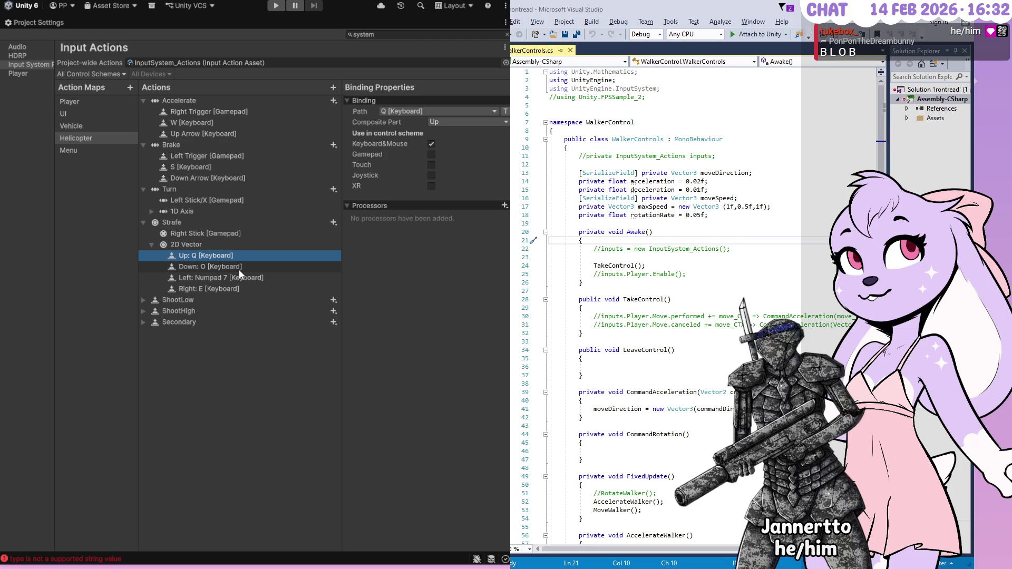
click(151, 212)
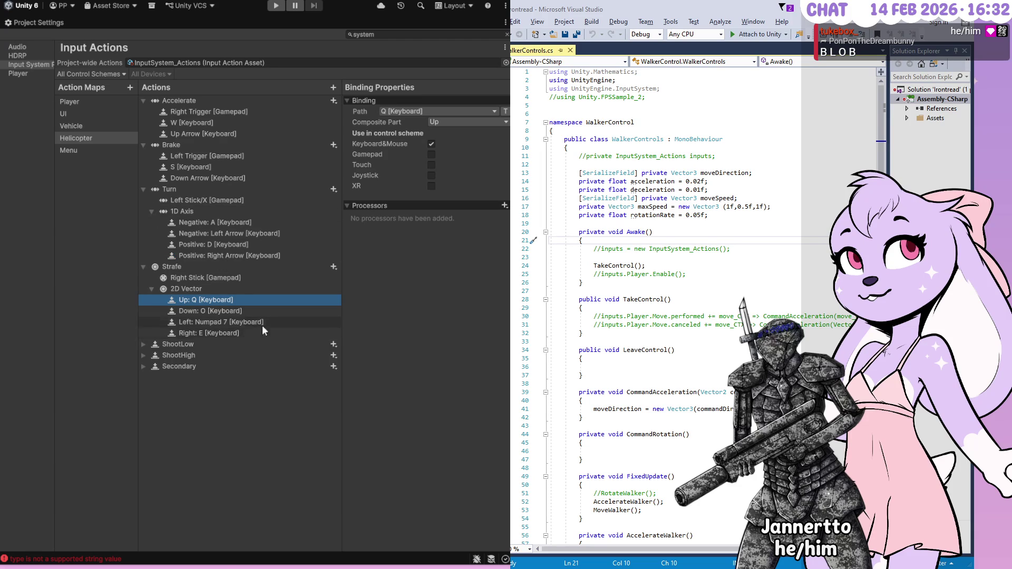
- Rebind Strafe's 2D Vector Up, Down, Left, Right to P, ;, L and '
click(442, 110)
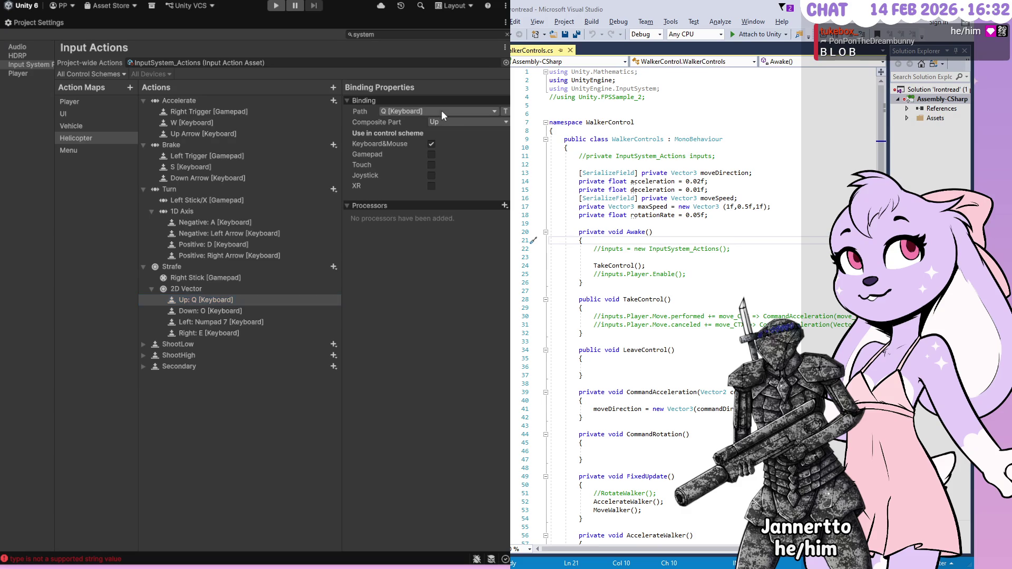
key(p)
click(240, 308)
click(395, 111)
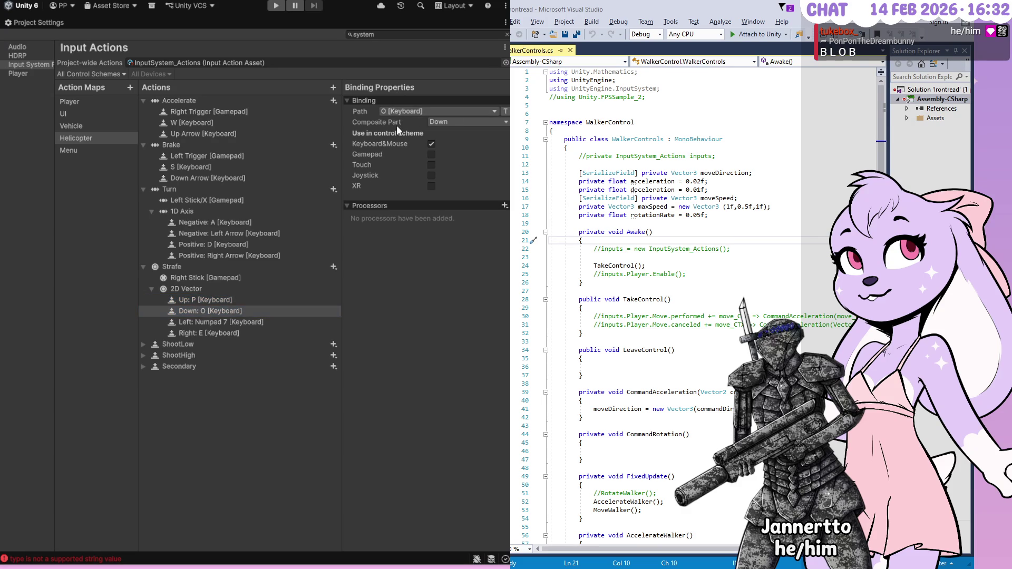
key(semicolon)
click(233, 322)
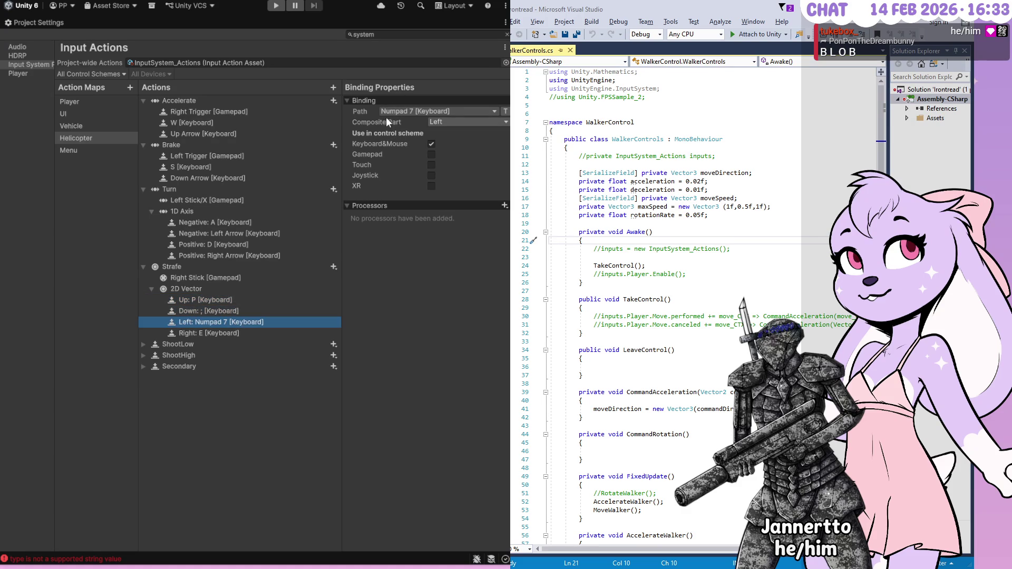
click(394, 110)
key(l)
click(220, 330)
click(400, 111)
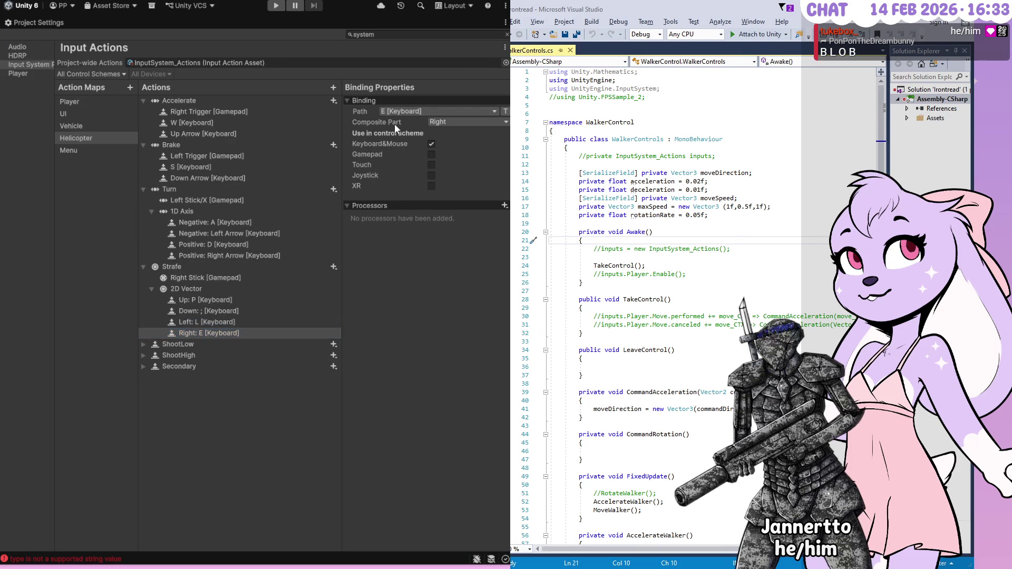
key(apostrophe)
click(157, 336)
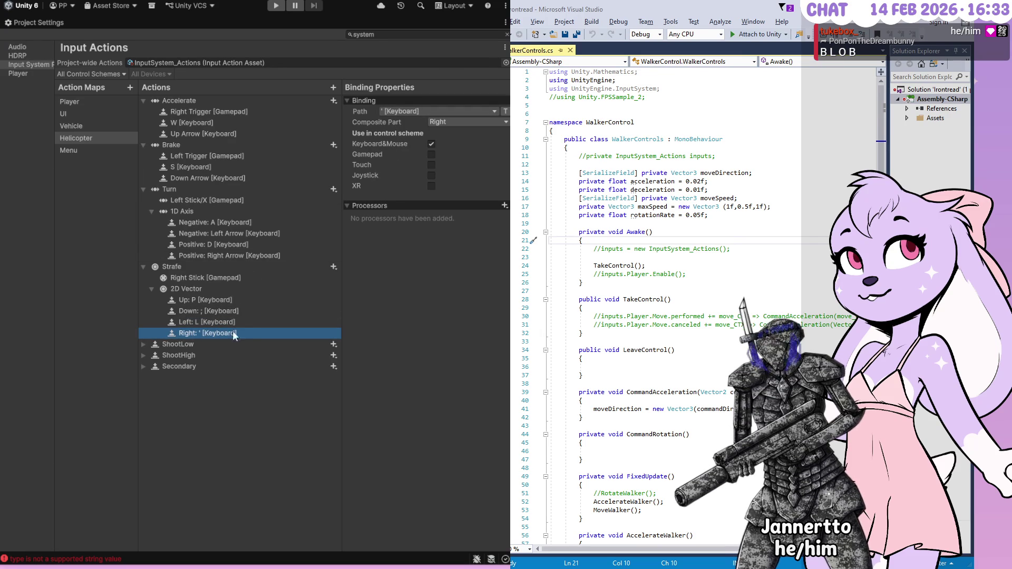
- Duplicate each of the four Strafe direction bindings with Ctrl+D
key(ctrl+d)
click(245, 322)
key(ctrl+d)
click(241, 311)
key(ctrl+d)
click(241, 300)
key(ctrl+d)
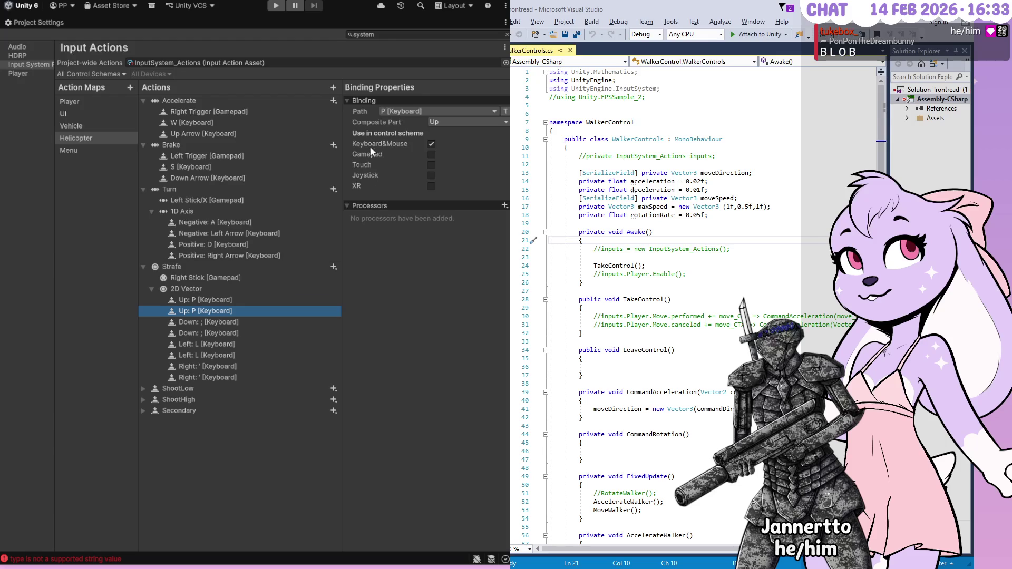
- Set the copied Up, Down, Left, Right bindings to Numpad 8, 5, 4 and 6
click(388, 128)
key(KP_8)
key(Down)
key(Down)
click(394, 121)
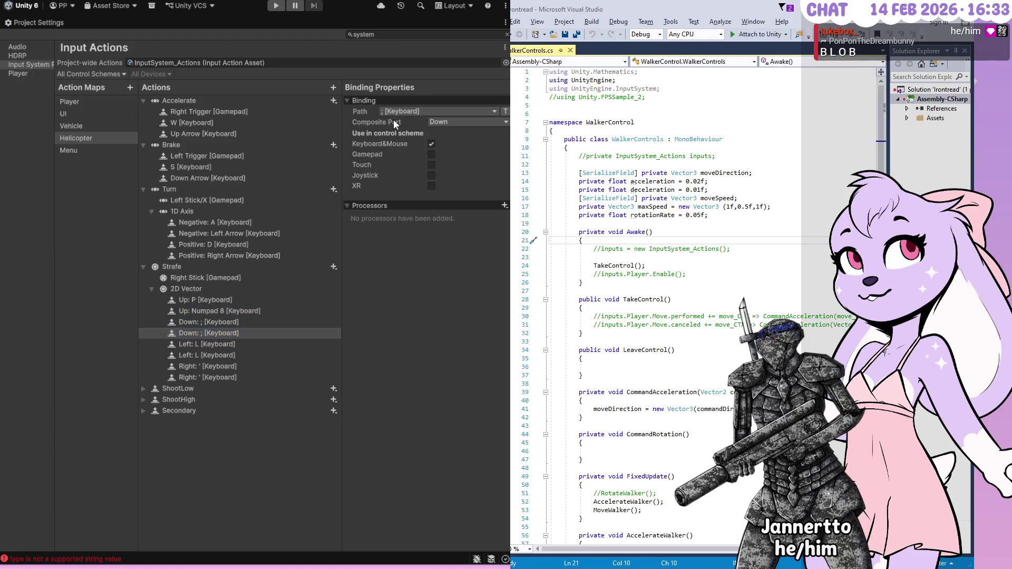
key(KP_5)
click(220, 355)
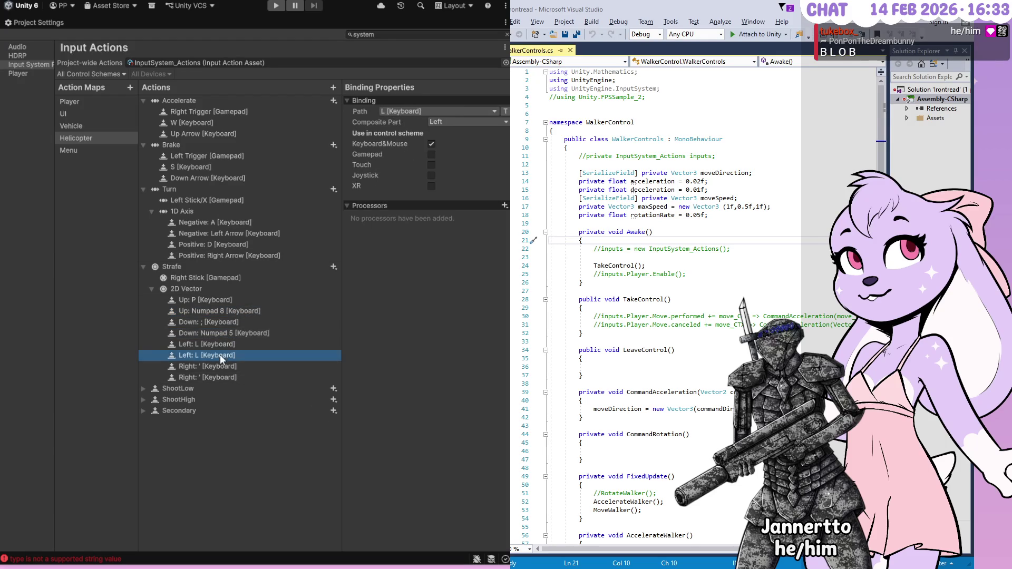
click(387, 123)
key(KP_4)
click(214, 377)
click(388, 116)
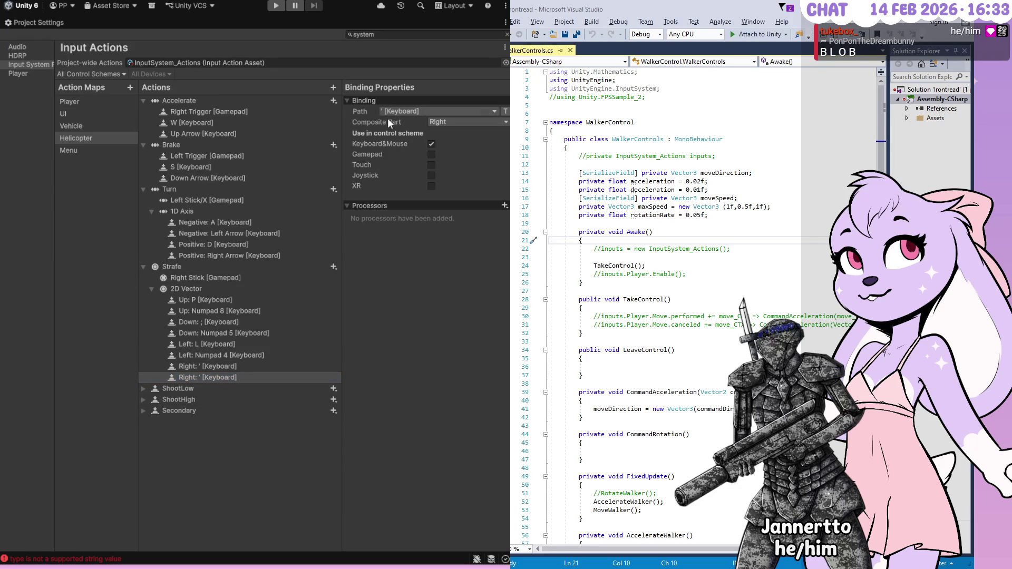
key(KP_6)
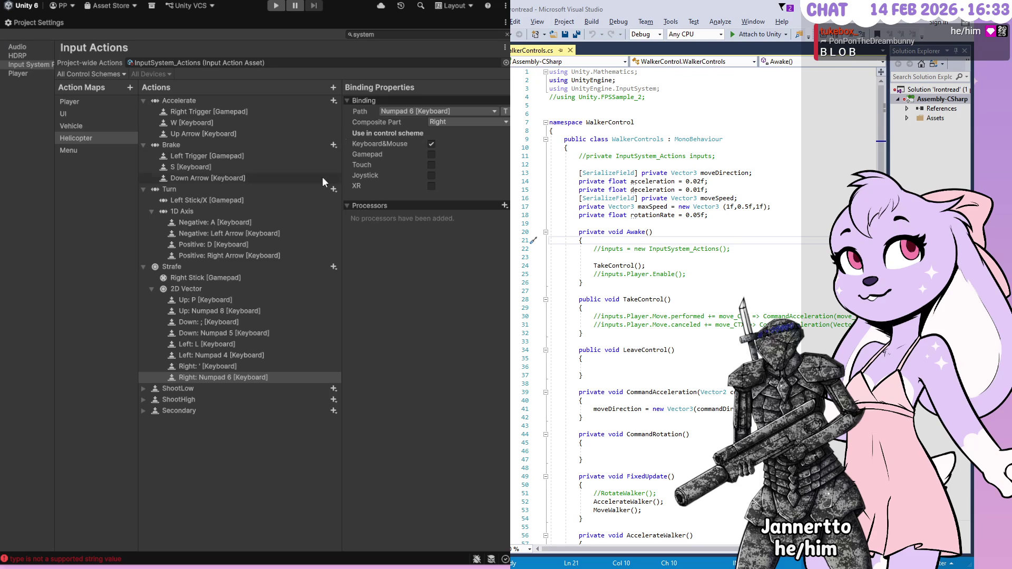
click(144, 399)
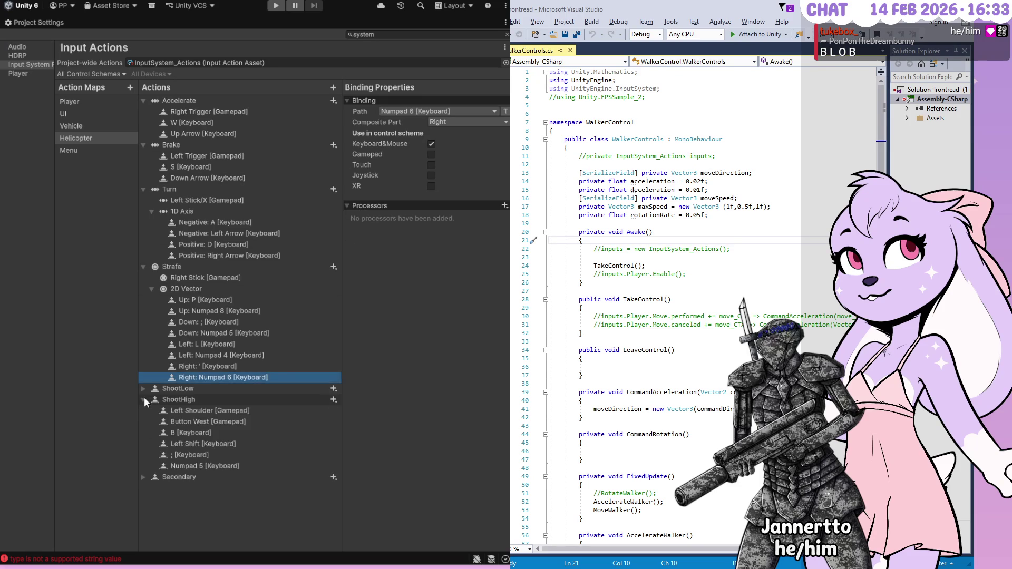
- Collapse ShootHigh and Secondary after reviewing them, then browse the UI, Vehicle and Helicopter maps
click(143, 400)
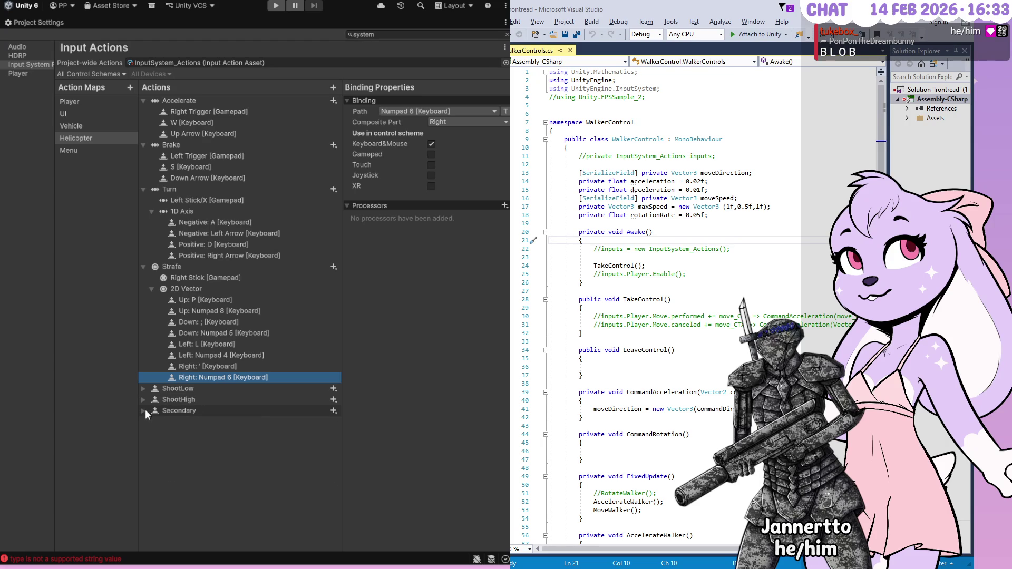
click(144, 411)
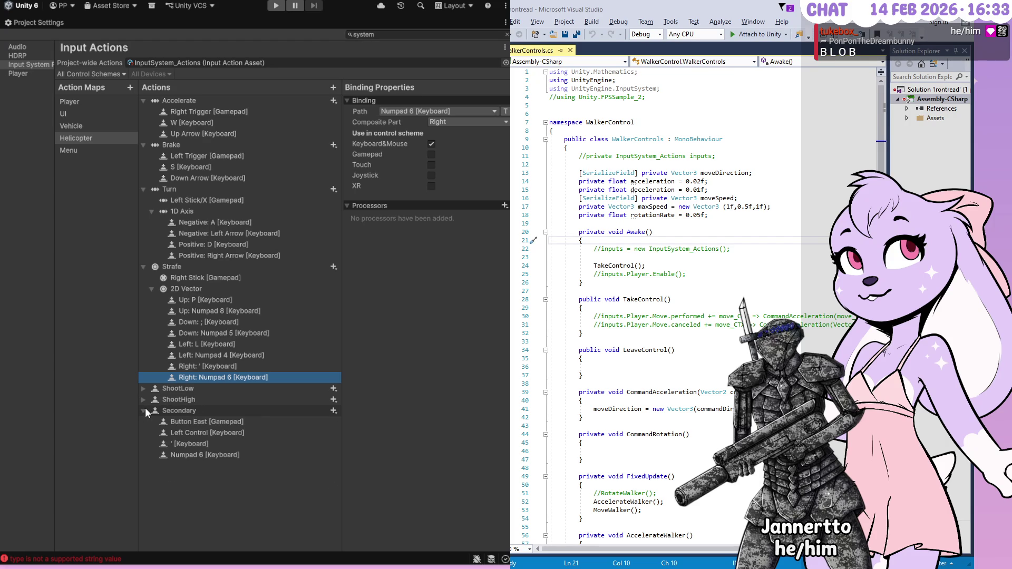
click(145, 409)
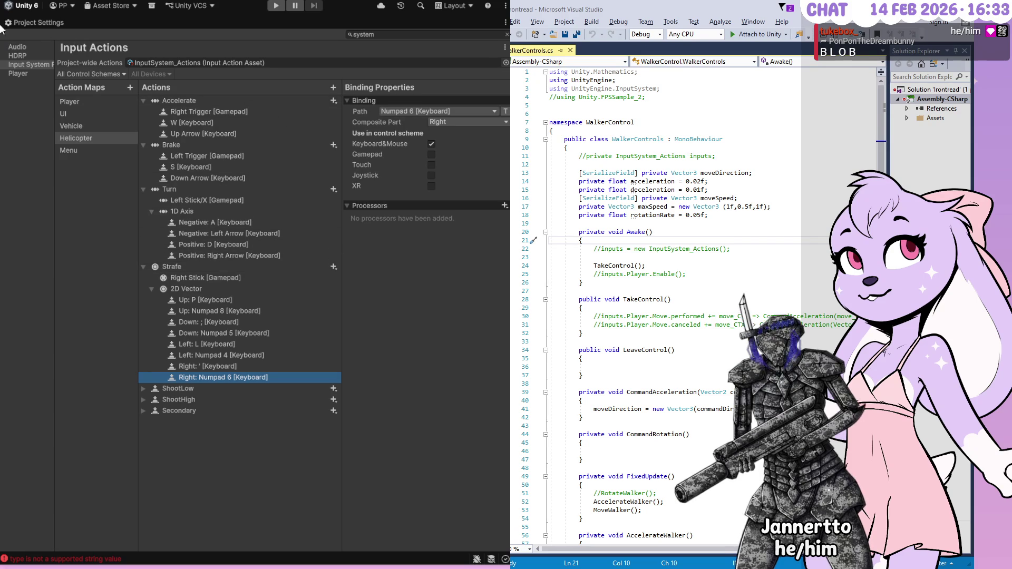
click(88, 131)
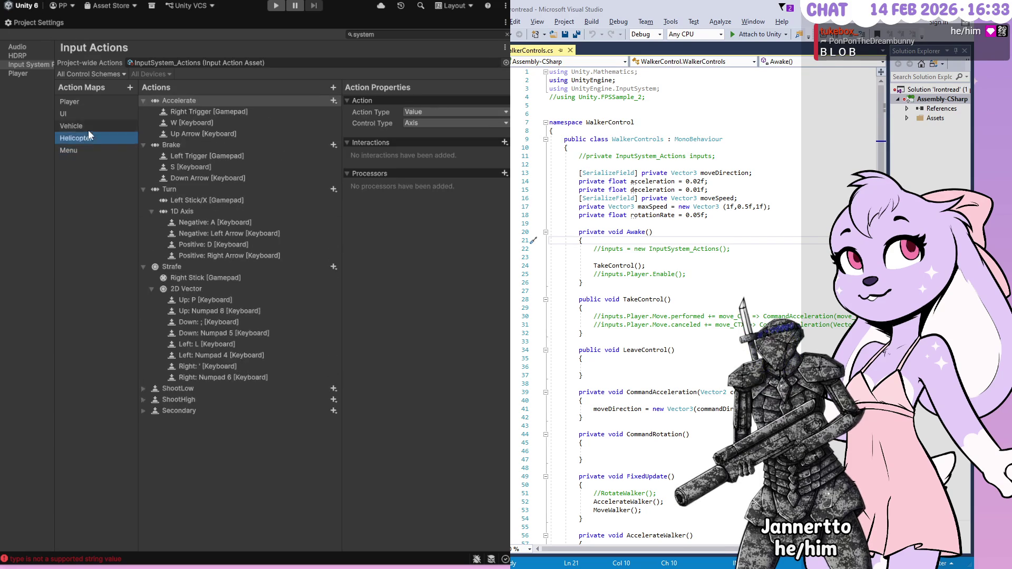
click(90, 117)
click(90, 126)
key(Down)
key(Up)
key(Down)
- Review the ShootLow, ShootHigh and Secondary bindings, then move down to the Menu action map
click(143, 411)
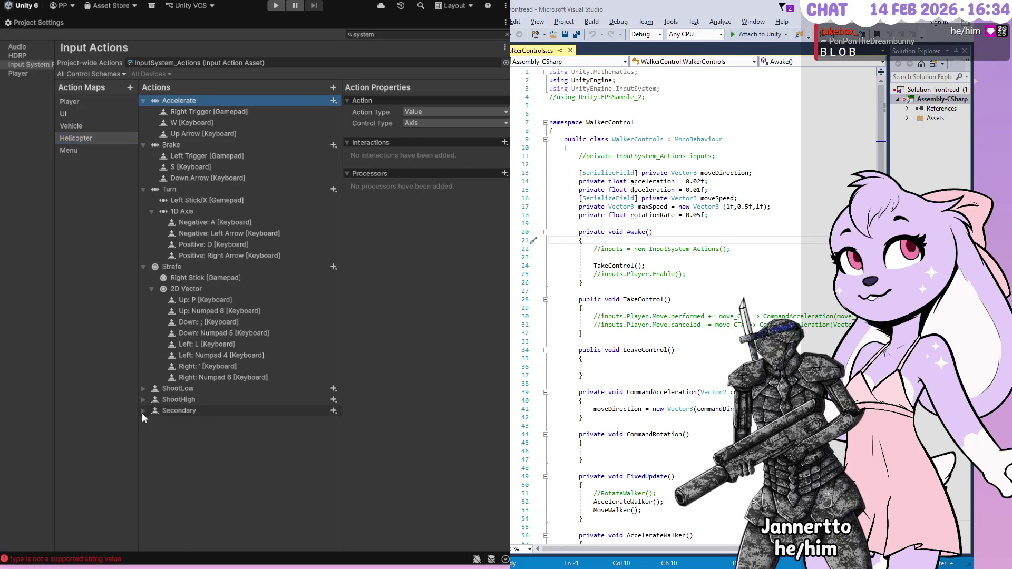
click(143, 400)
click(143, 389)
click(80, 124)
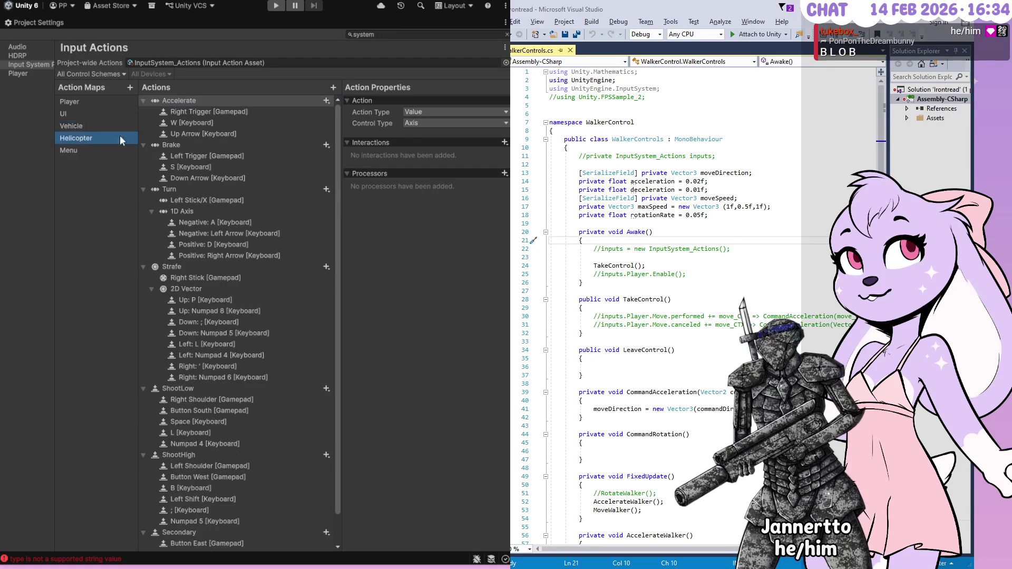
key(Up)
key(Up)
key(Down)
key(Down)
key(Down)
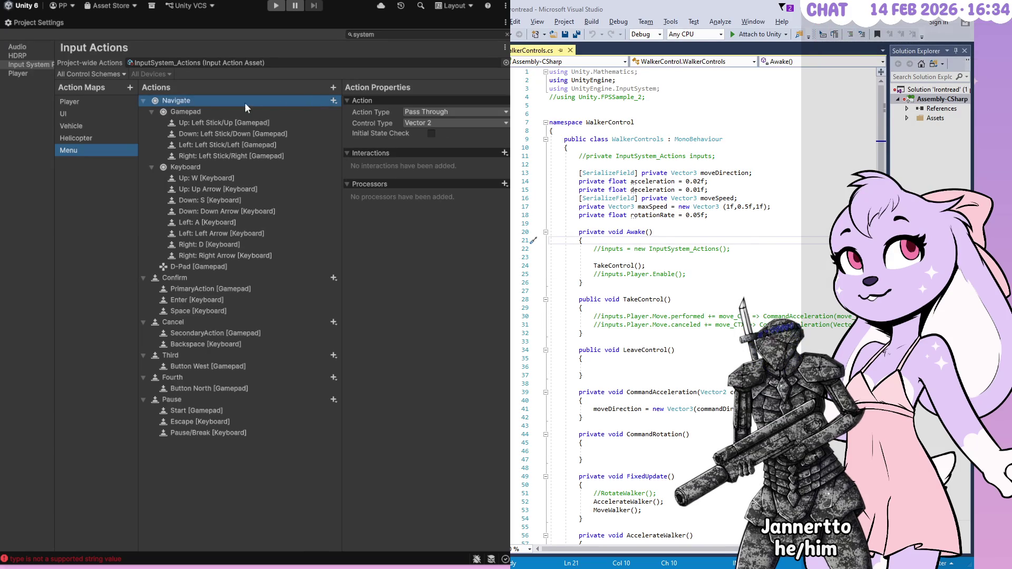
- Un-maximize Project Settings to return to the docked Hierarchy, Scene, Game, Project and Inspector layout
click(49, 25)
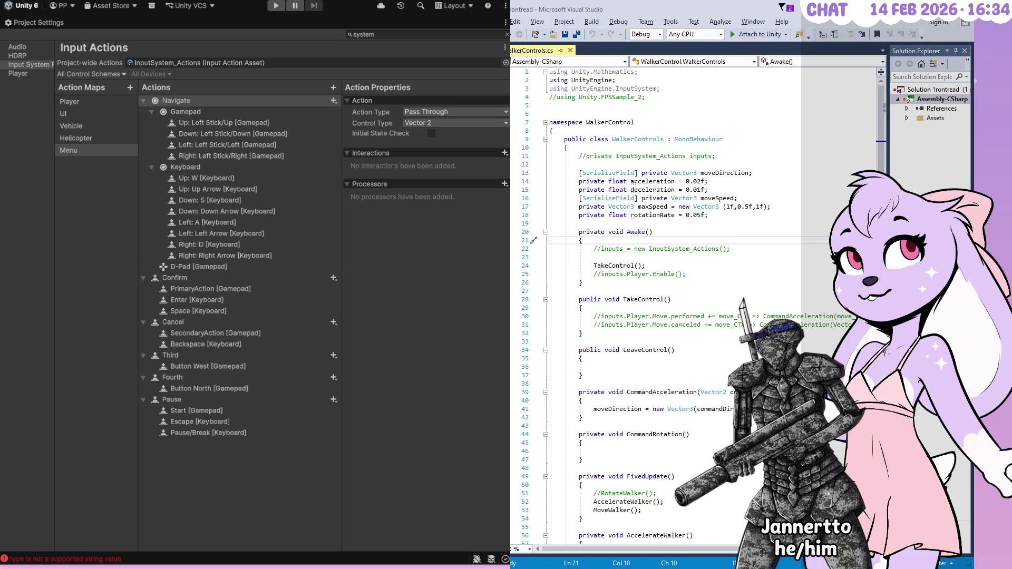
double_click(74, 21)
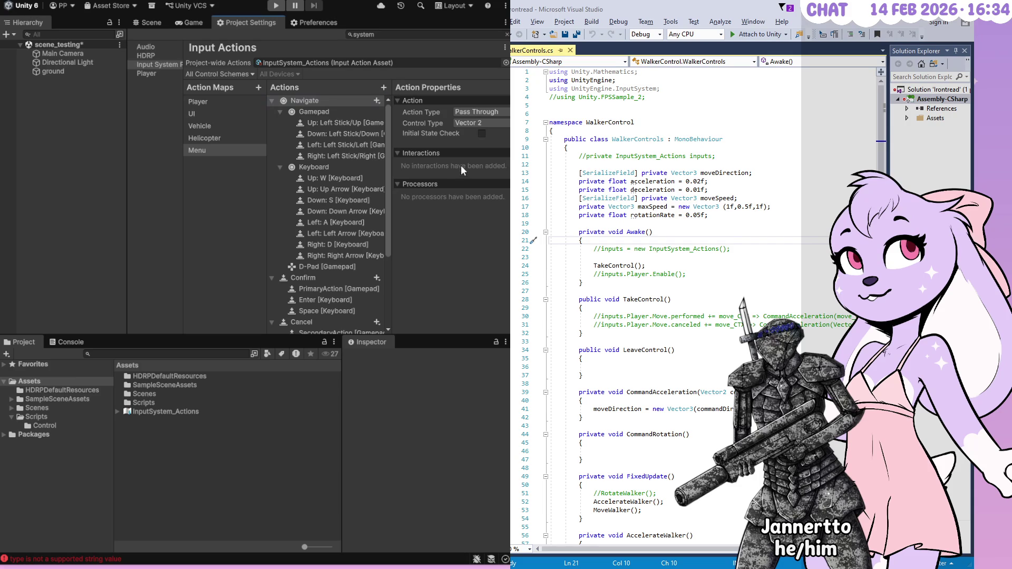
- Browse the Vehicle and Helicopter action maps in the docked Project Settings panel
scroll(359, 247, down, 3)
scroll(353, 243, up, 3)
click(200, 126)
click(204, 138)
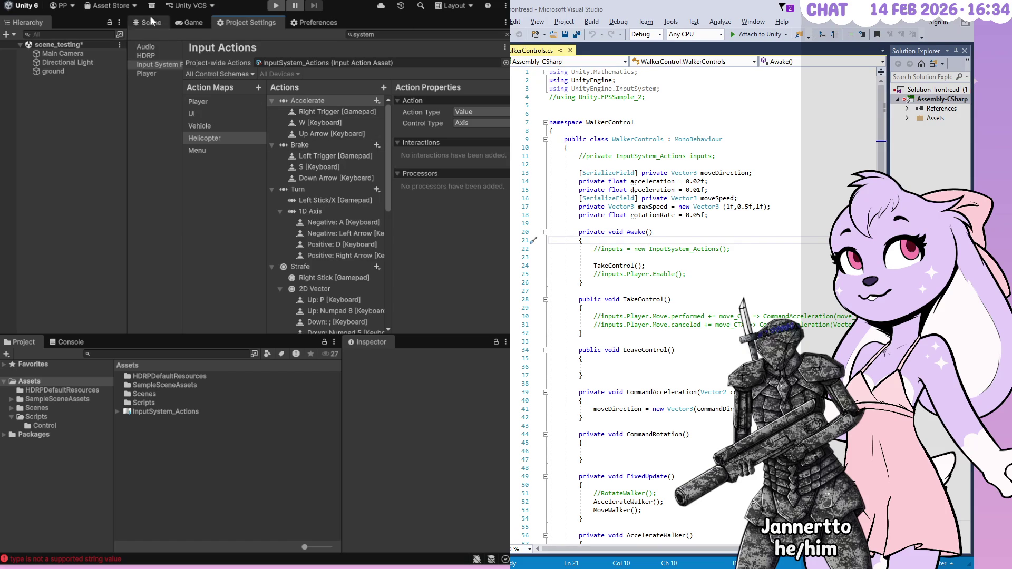
- Maximize Project Settings, cycle through Player, UI, Vehicle and Helicopter, leave Vehicle selected, then restore the layout
double_click(249, 24)
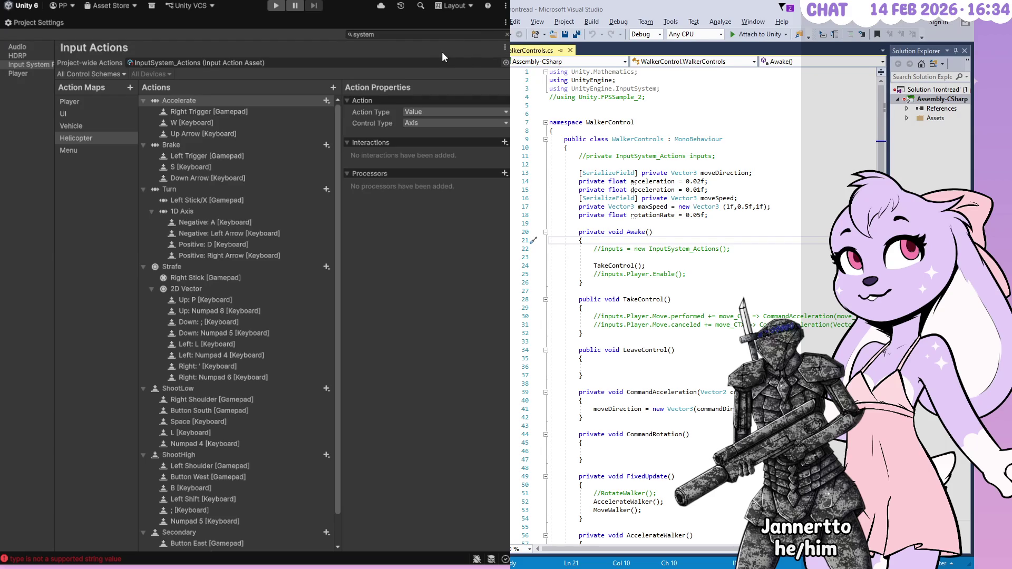
click(89, 97)
click(89, 113)
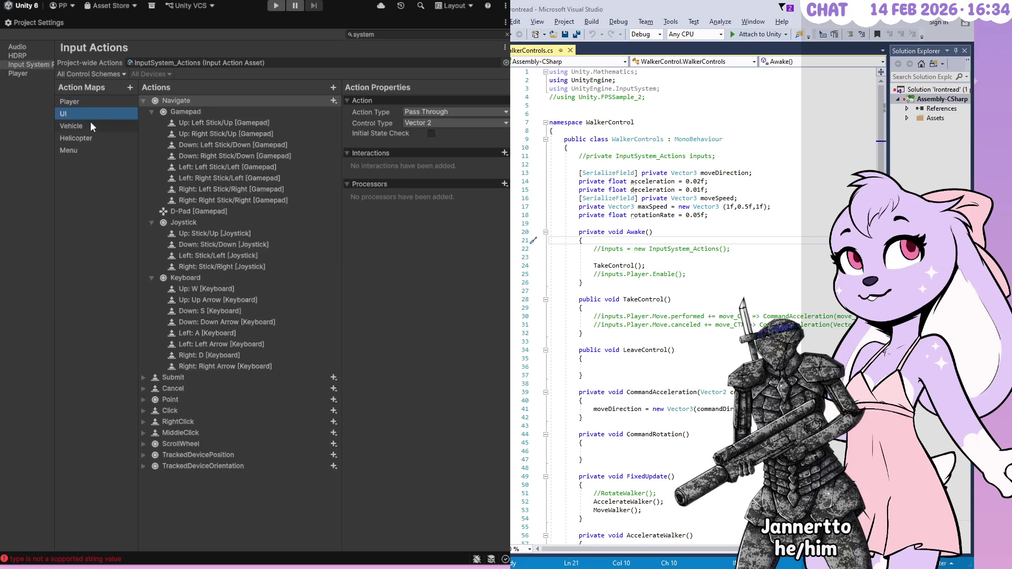
click(91, 126)
click(91, 138)
click(92, 126)
click(455, 67)
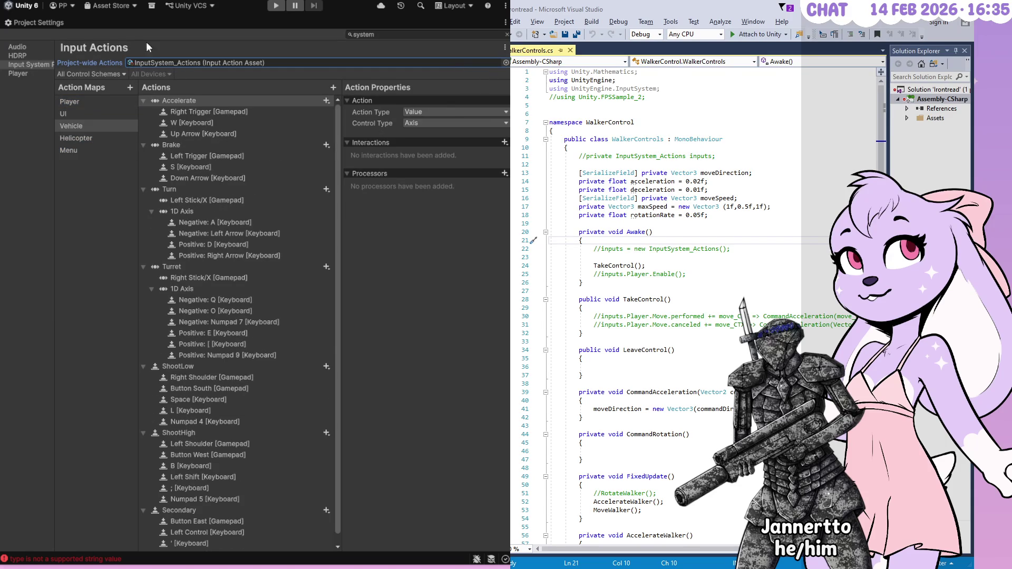
double_click(44, 23)
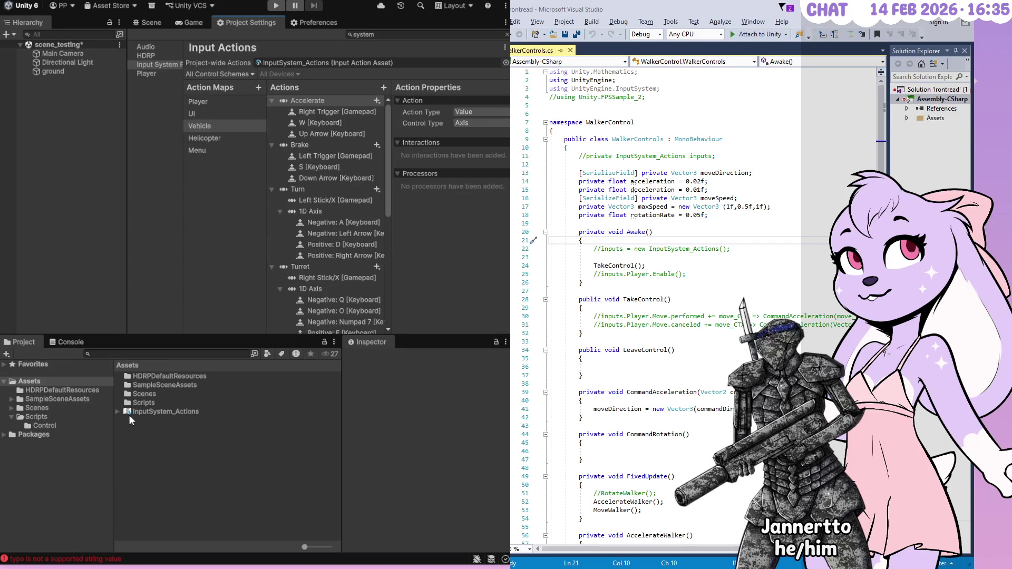
- Maximize Project Settings showing the Vehicle map's actions and widen the Unity window across the screen
click(117, 411)
scroll(214, 443, down, 3)
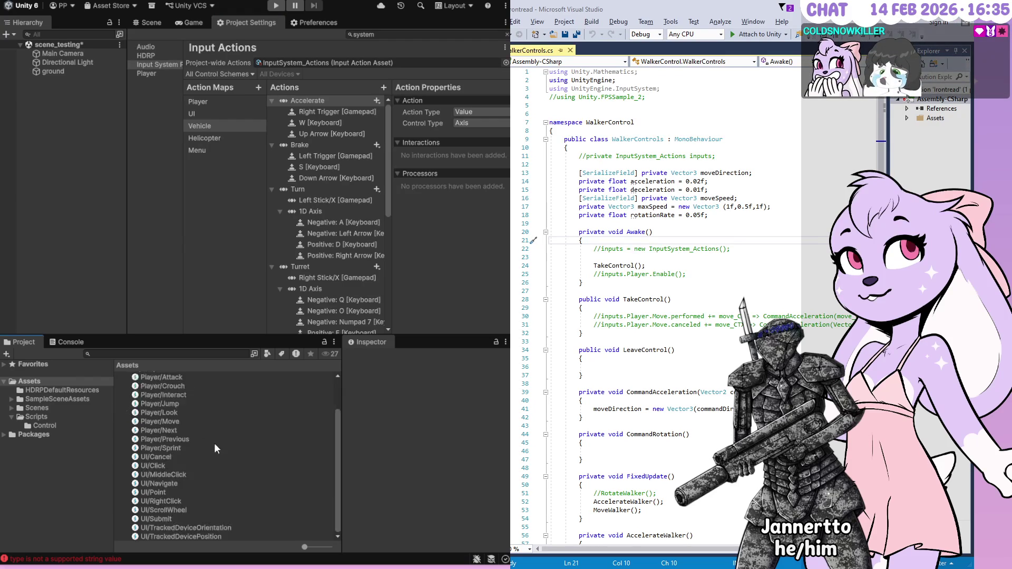
scroll(215, 444, up, 2)
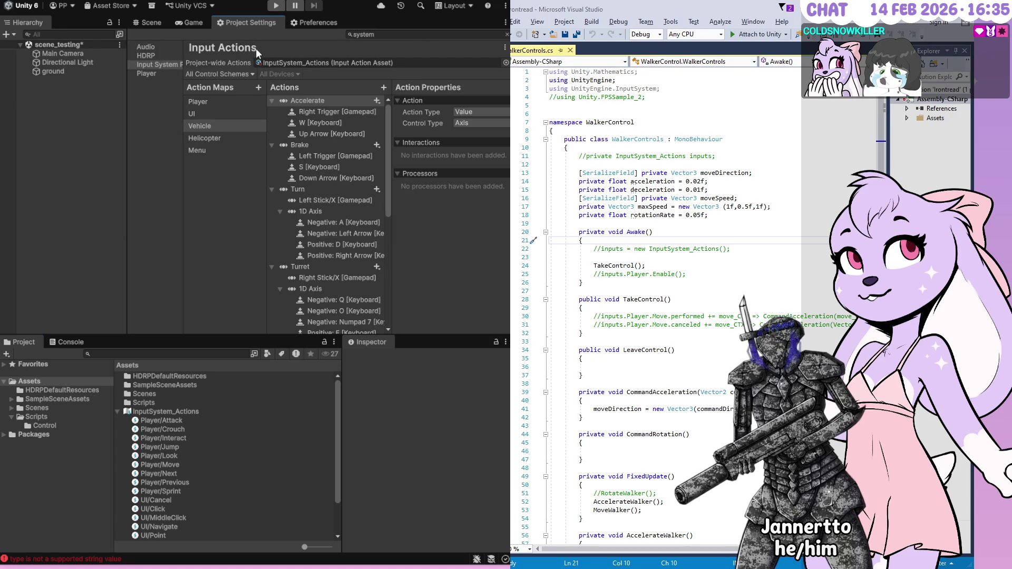
double_click(245, 23)
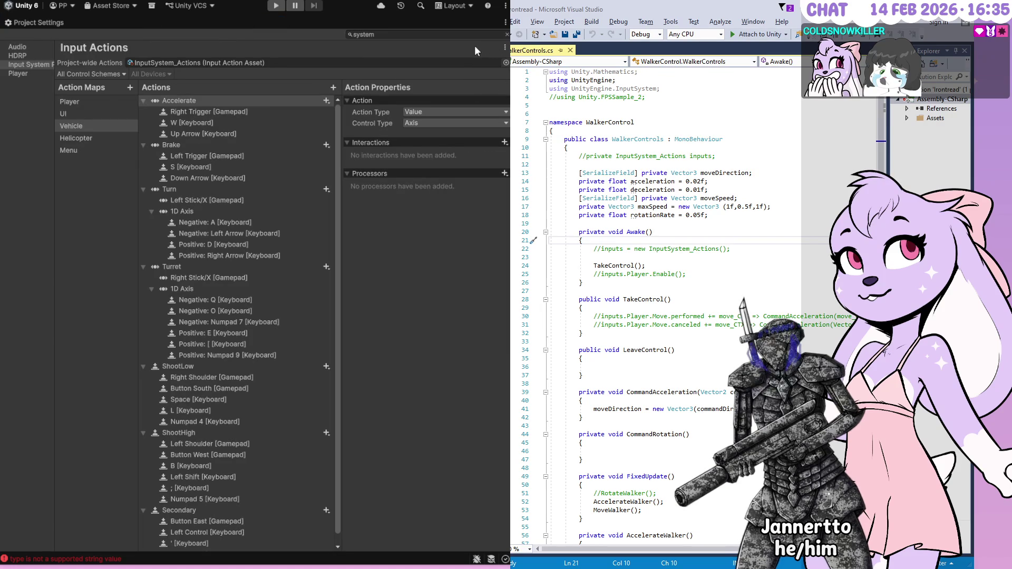
click(79, 125)
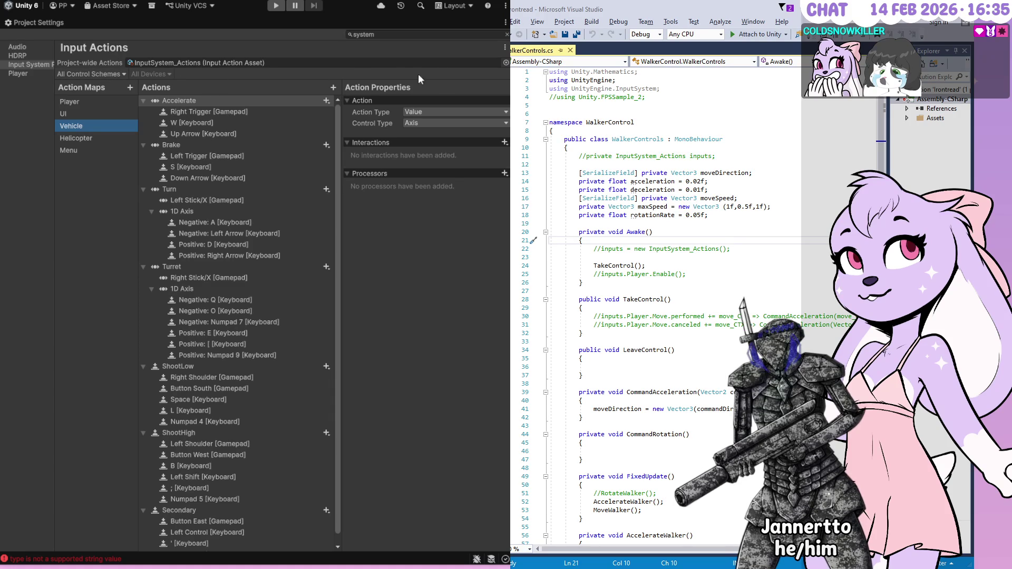
key(super+Up)
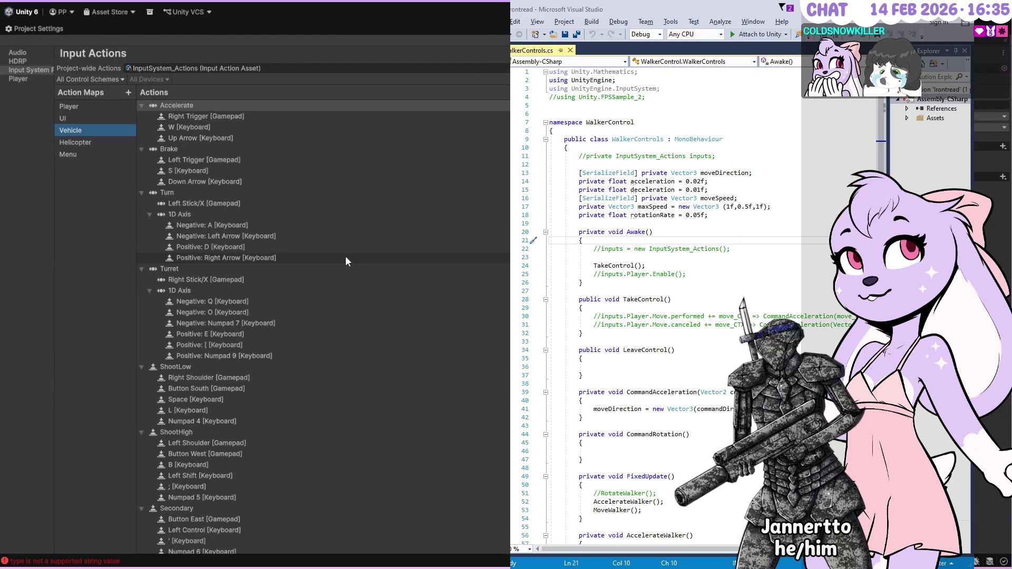
- Return the maximized Project Settings panel to the docked layout beside Hierarchy and Project
click(116, 83)
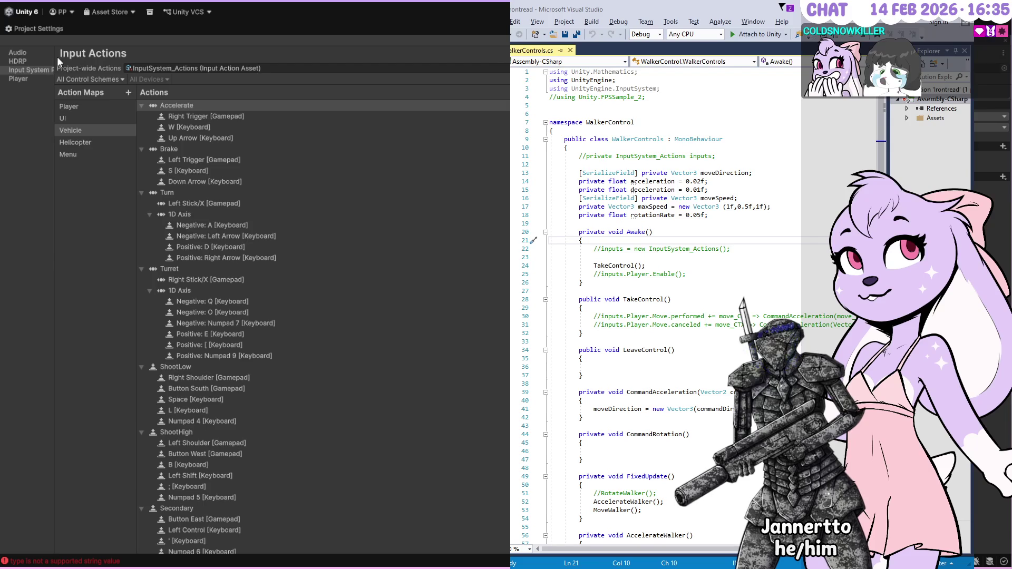
mouse_move(57, 56)
mouse_down()
mouse_move(79, 57)
mouse_move(42, 58)
mouse_up()
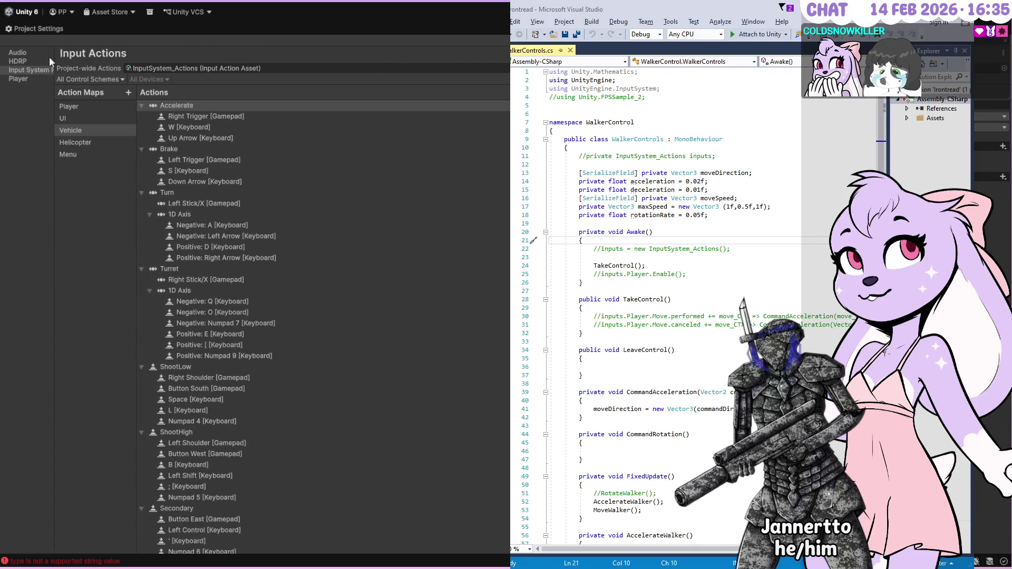
double_click(52, 27)
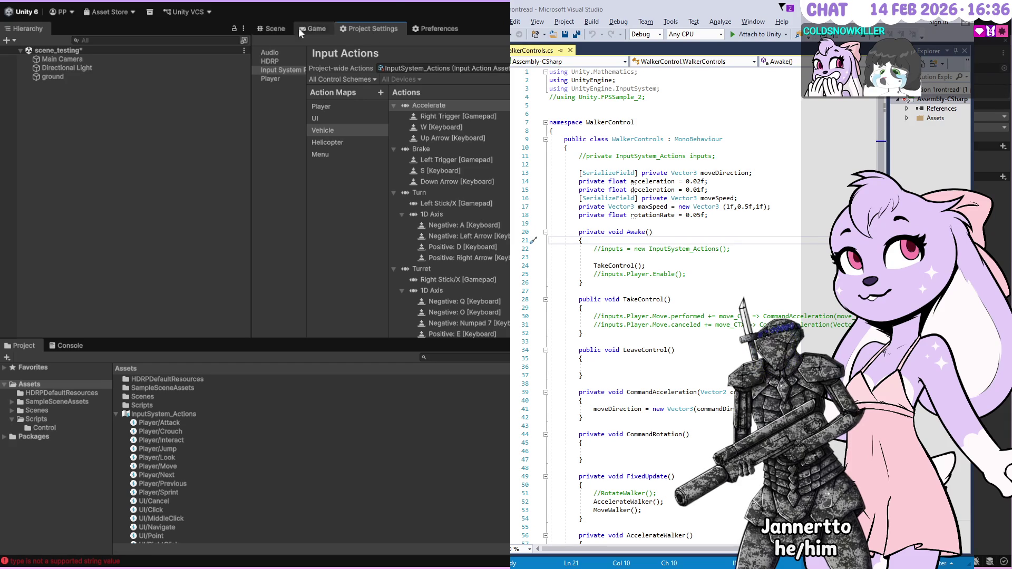
- Maximize the Project Settings Input Actions page, widen its category list, and bring Unity forward
double_click(347, 26)
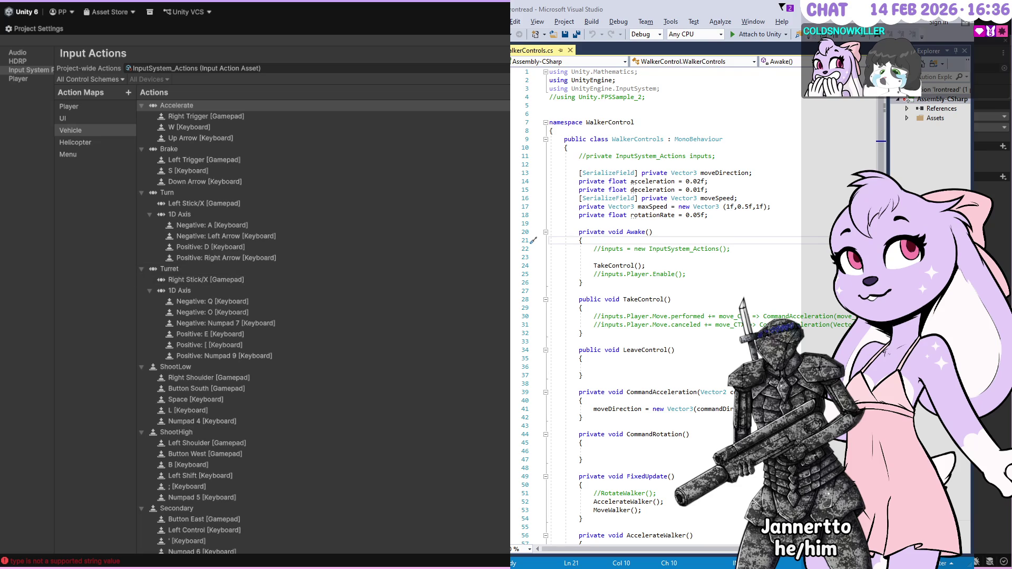
mouse_move(509, 290)
mouse_down()
mouse_move(297, 290)
mouse_move(509, 290)
mouse_up()
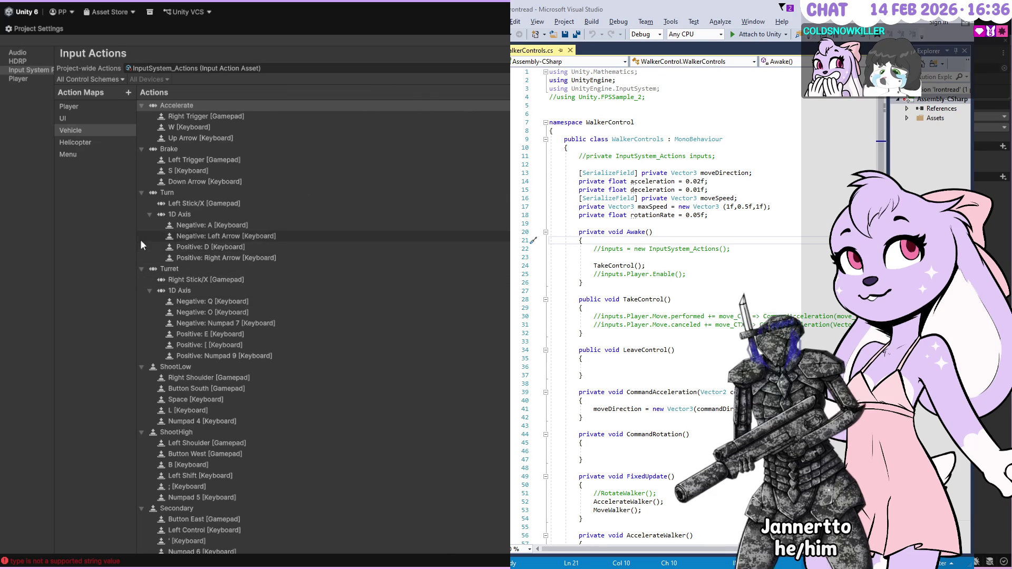
mouse_move(137, 238)
mouse_down()
mouse_move(509, 238)
mouse_move(177, 244)
mouse_move(56, 221)
mouse_move(191, 230)
mouse_move(120, 232)
mouse_up()
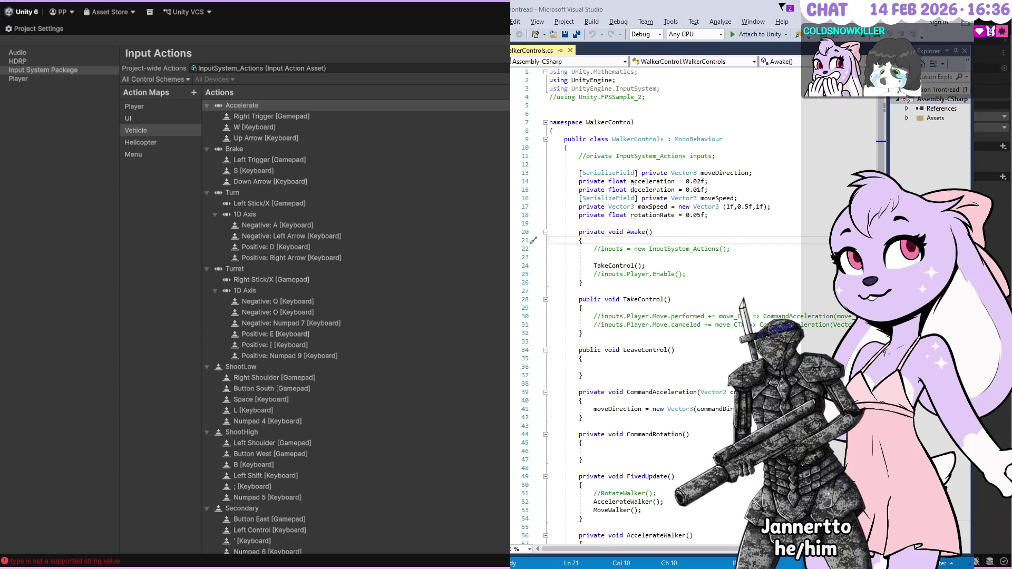
key(alt+Tab)
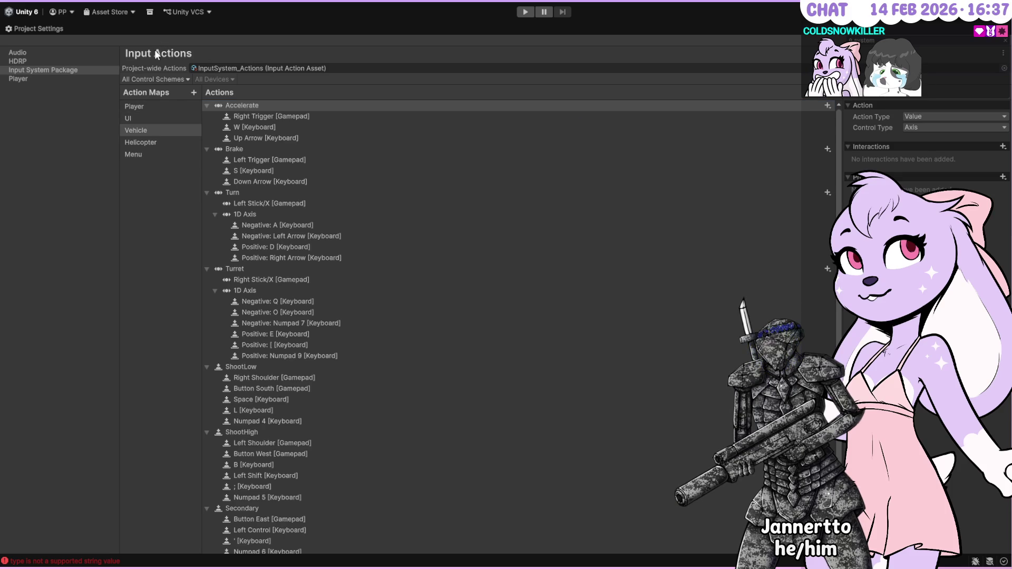
- Go to Input System Package settings, restore the docked layout, and select the InputSystem_Actions asset
click(61, 70)
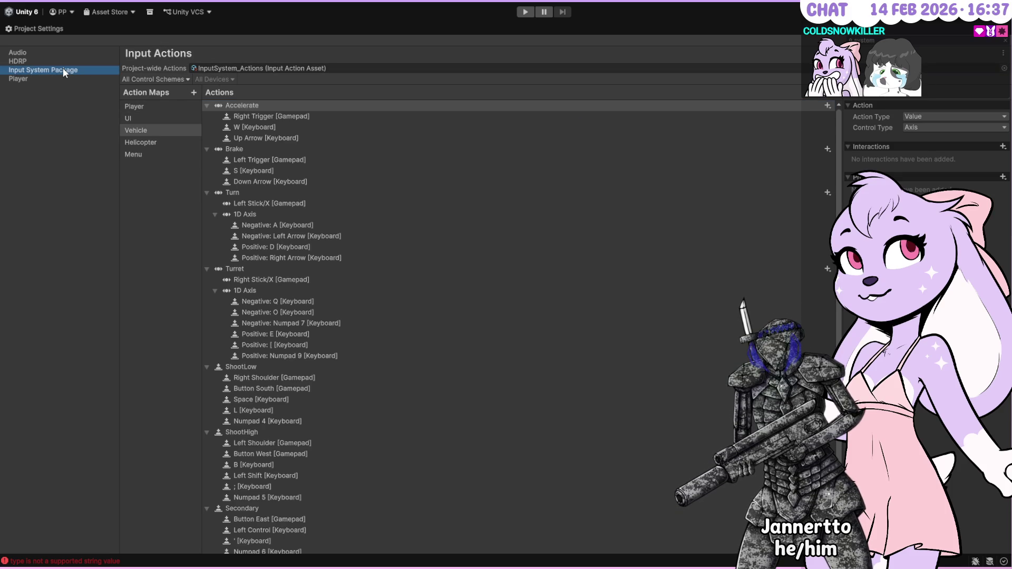
double_click(45, 28)
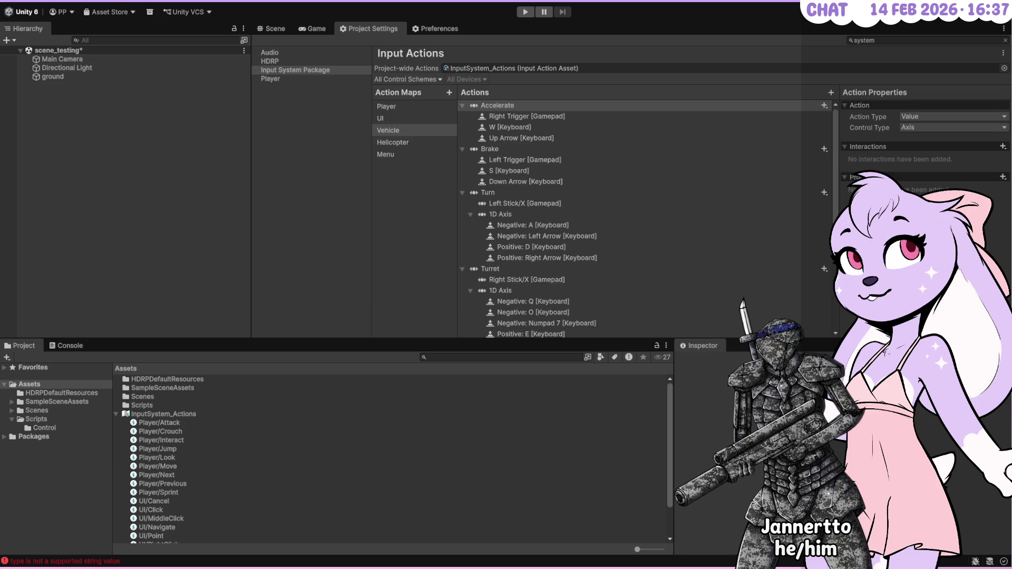
click(406, 68)
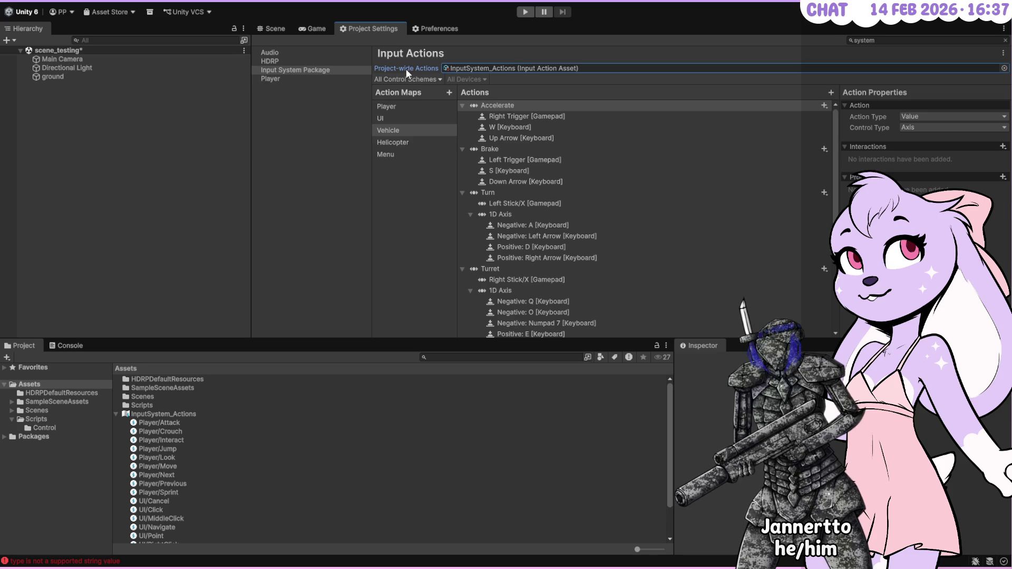
click(156, 414)
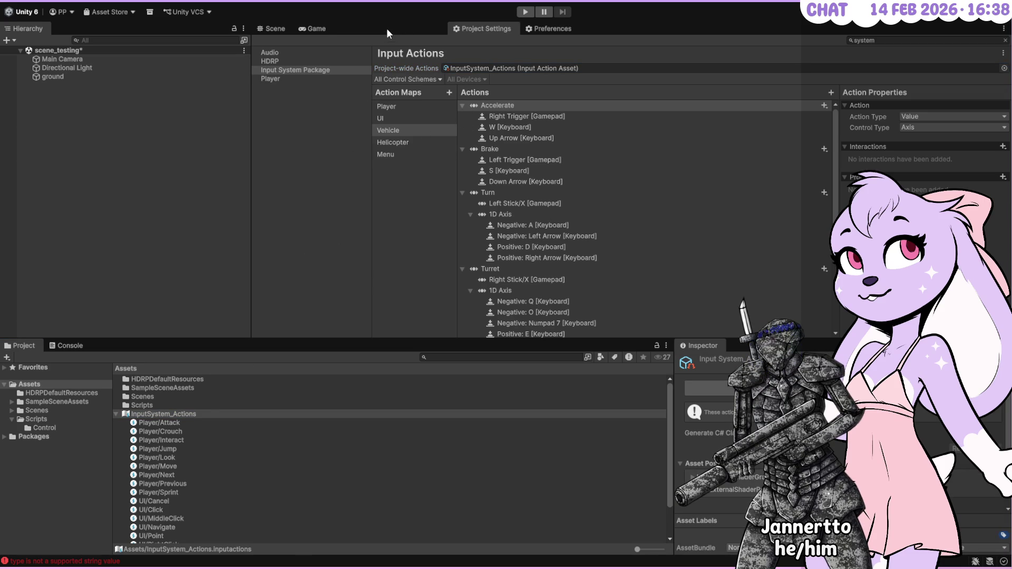
- Open InputSystem_Actions in its editor and review the UI and Vehicle maps' Accelerate and ShootLow bindings
click(406, 27)
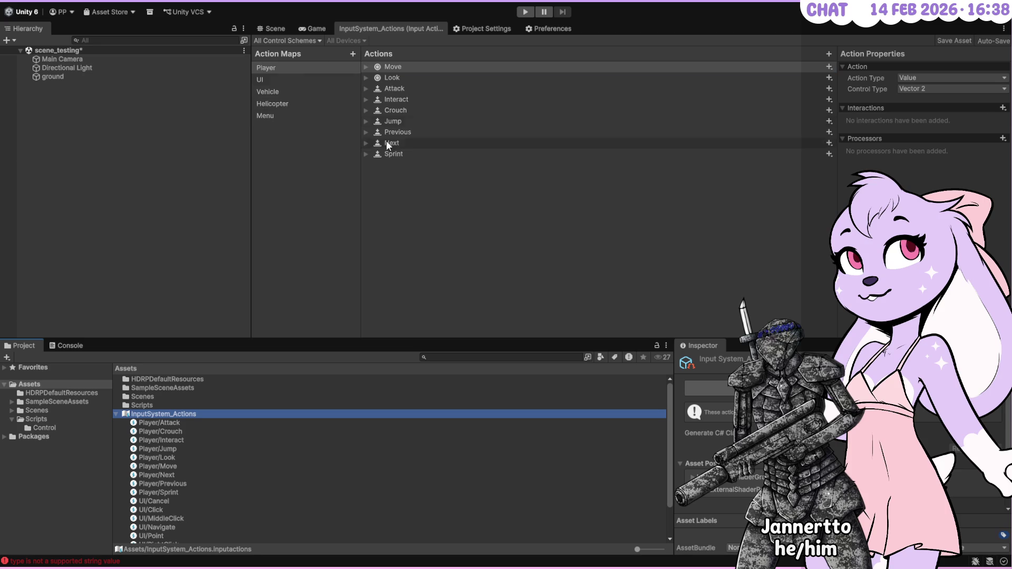
click(288, 79)
click(289, 92)
click(290, 116)
click(289, 93)
click(379, 67)
click(367, 66)
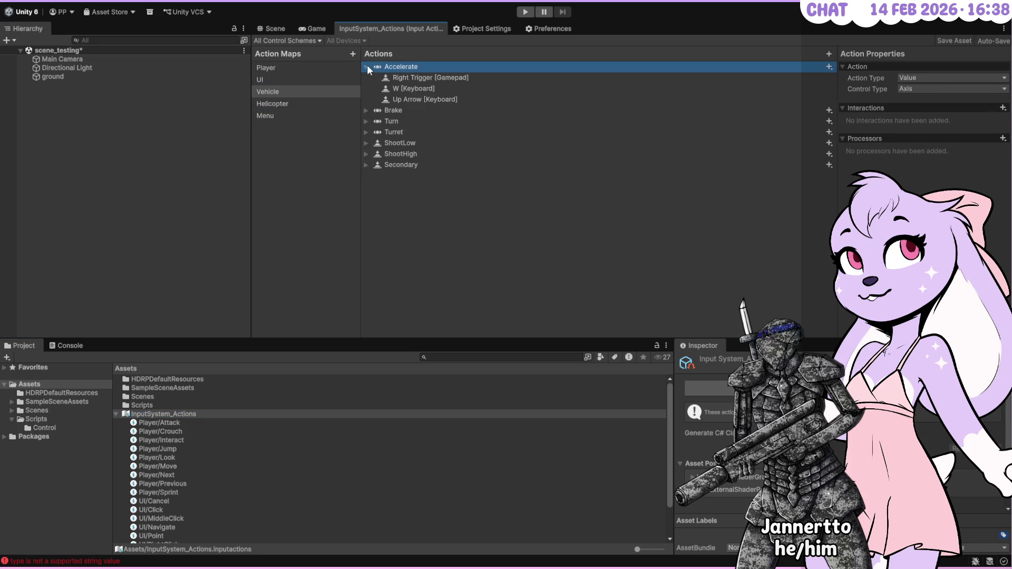
click(367, 66)
click(365, 109)
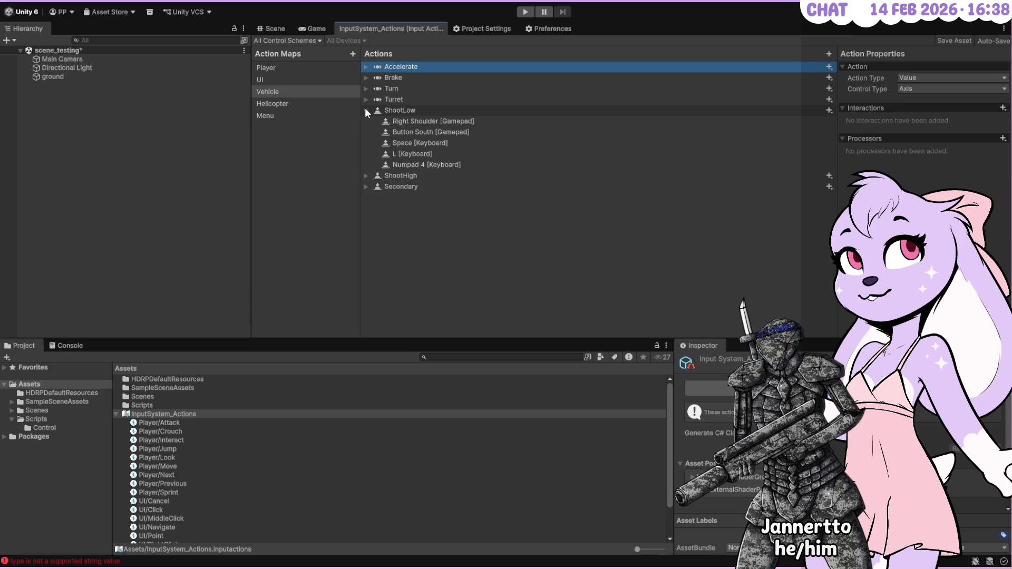
click(365, 110)
- Review the Helicopter map's actions, including Strafe, and save the input actions asset
click(304, 107)
click(304, 113)
click(304, 103)
click(366, 99)
click(366, 100)
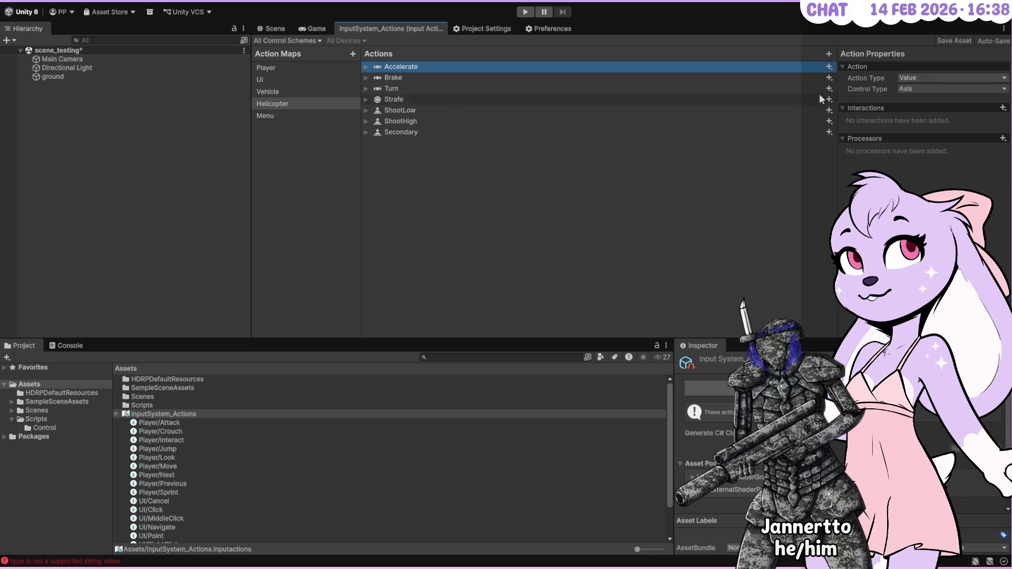
click(960, 41)
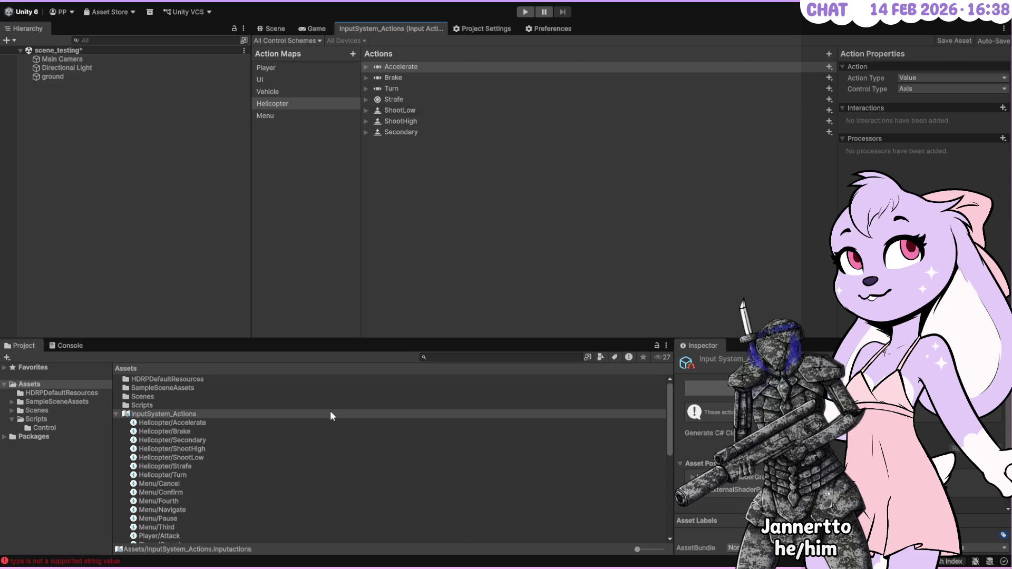
- Collapse the asset entries, check the console error, and snap Unity to the screen's left half
click(116, 414)
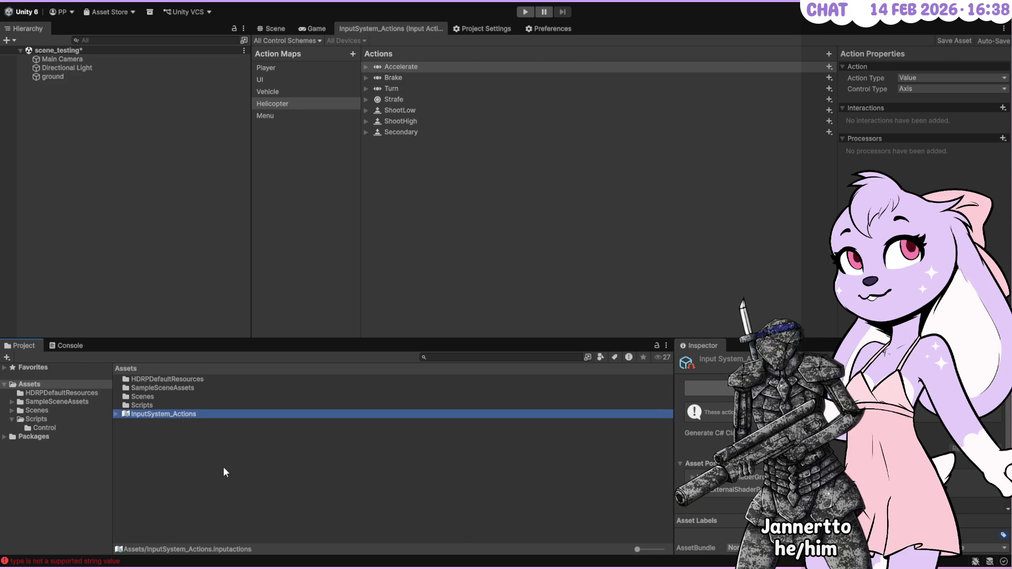
click(81, 562)
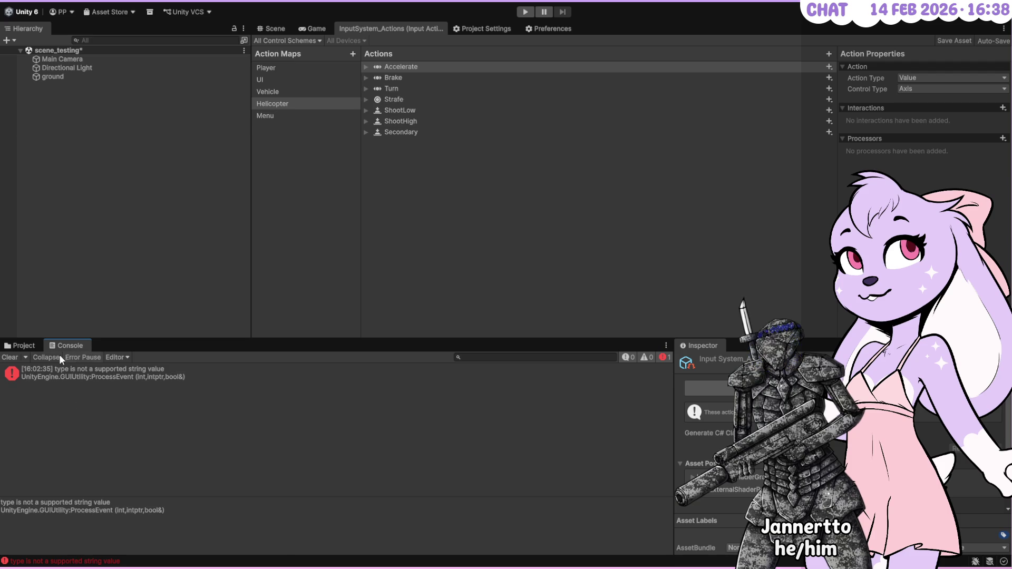
click(25, 346)
key(alt+Tab)
click(74, 169)
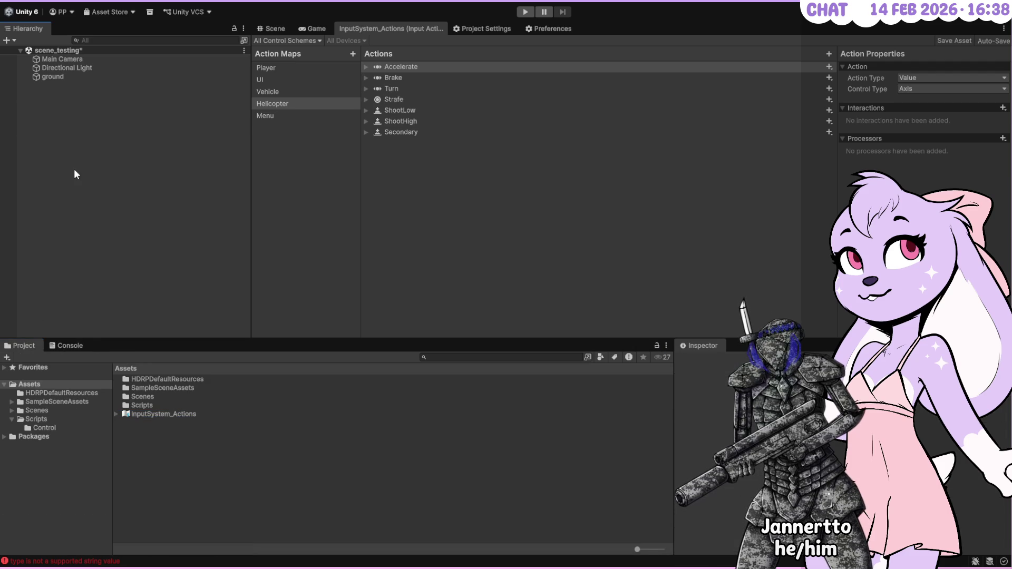
key(super+Left)
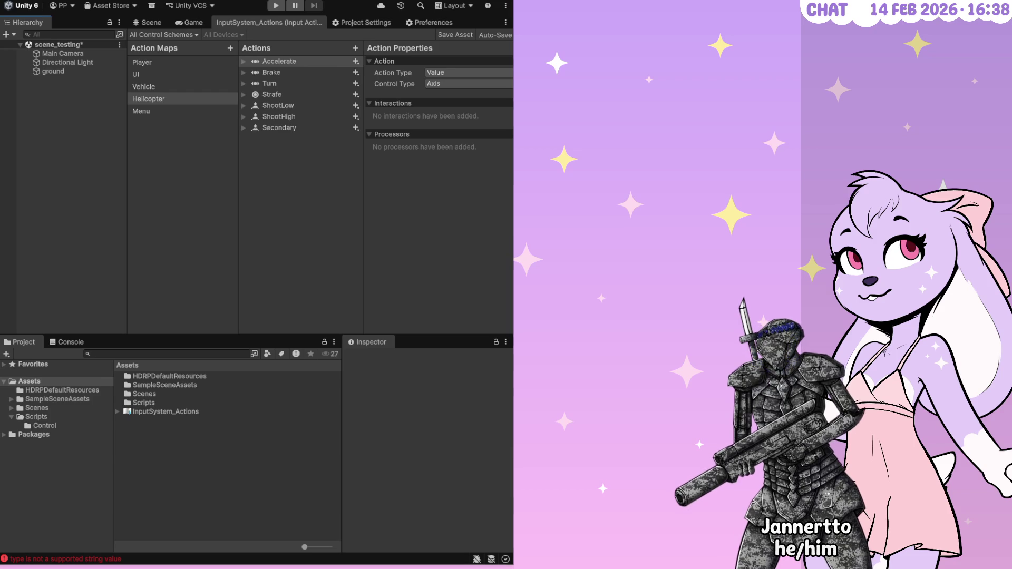
- Bring Visual Studio with WalkerControls.cs up on the right half beside Unity
key(alt+Tab)
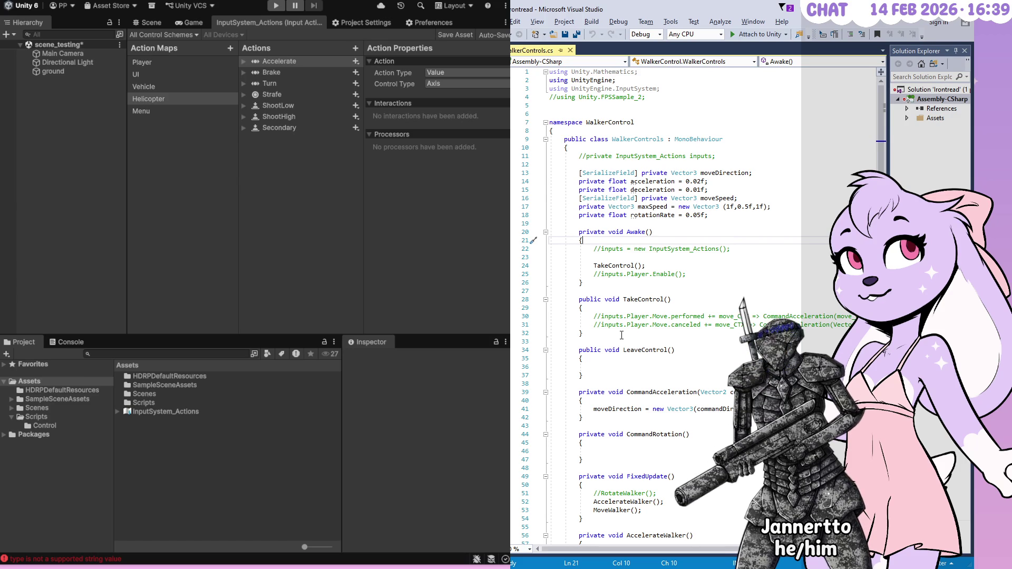
- Browse the UI, Vehicle and Helicopter maps, then show the Menu map's Navigate, Confirm, Cancel, Third, Fourth and Pause actions
click(169, 73)
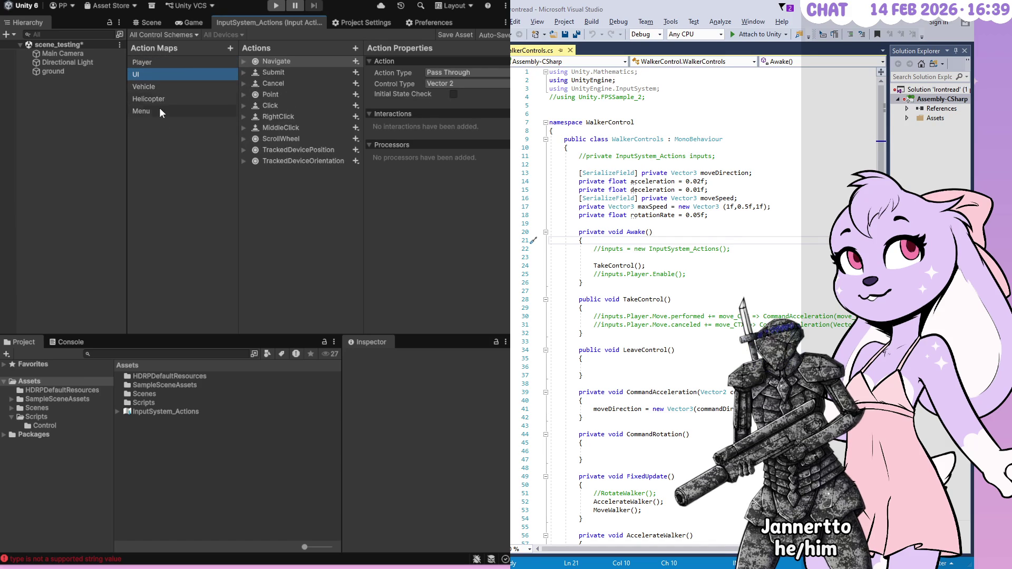
click(160, 109)
click(160, 99)
click(166, 85)
click(164, 109)
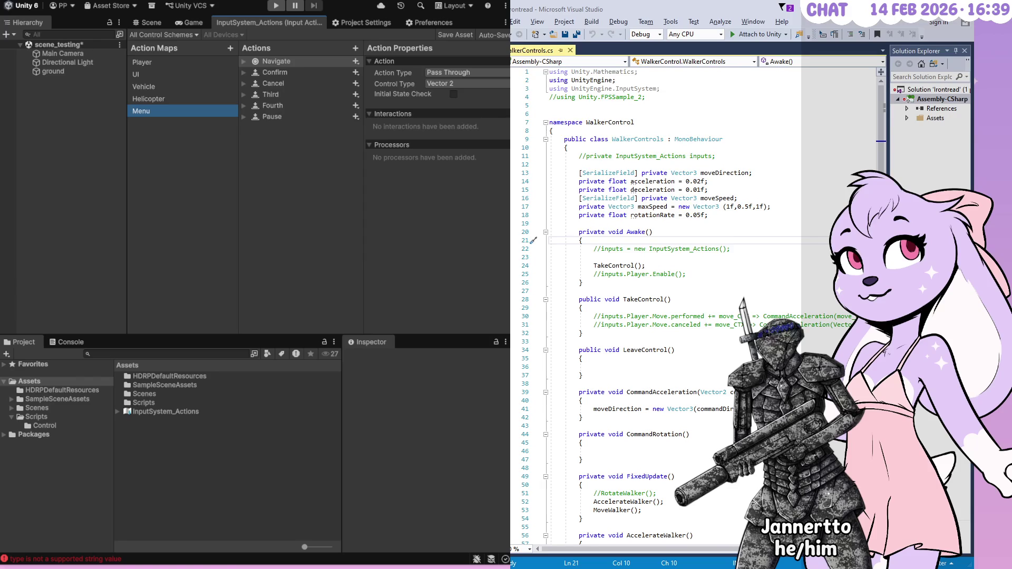
scroll(691, 306, down, 20)
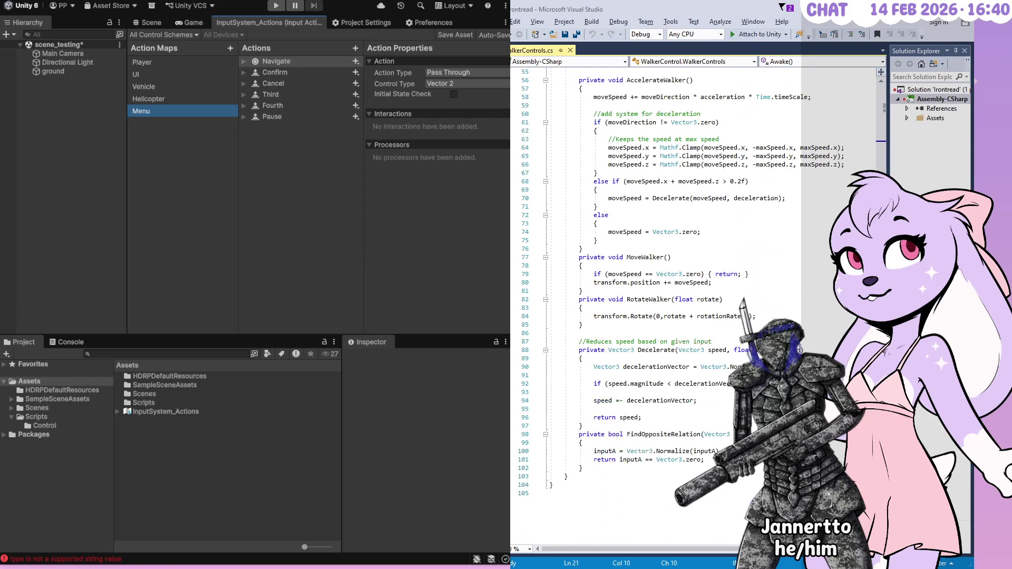
- Inspect the Awake method's commented inputs line and where TakeControl is referenced
scroll(690, 306, down, 4)
scroll(691, 306, up, 14)
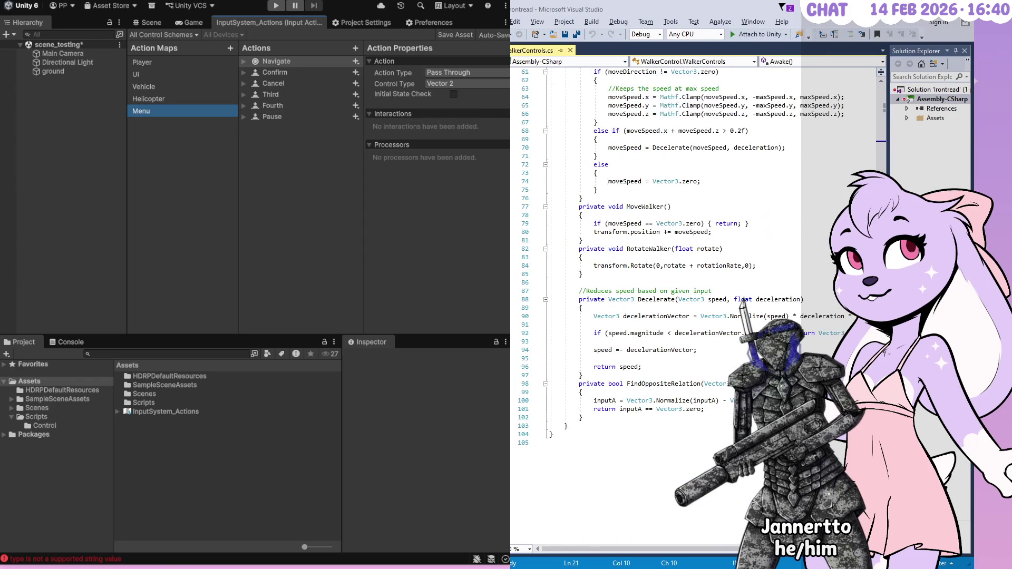
scroll(691, 306, up, 12)
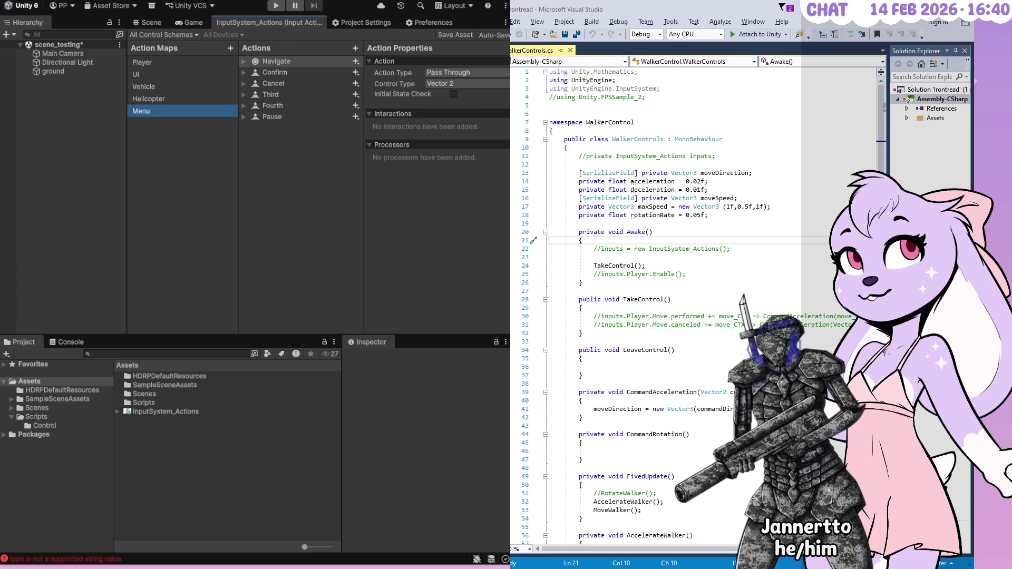
click(614, 258)
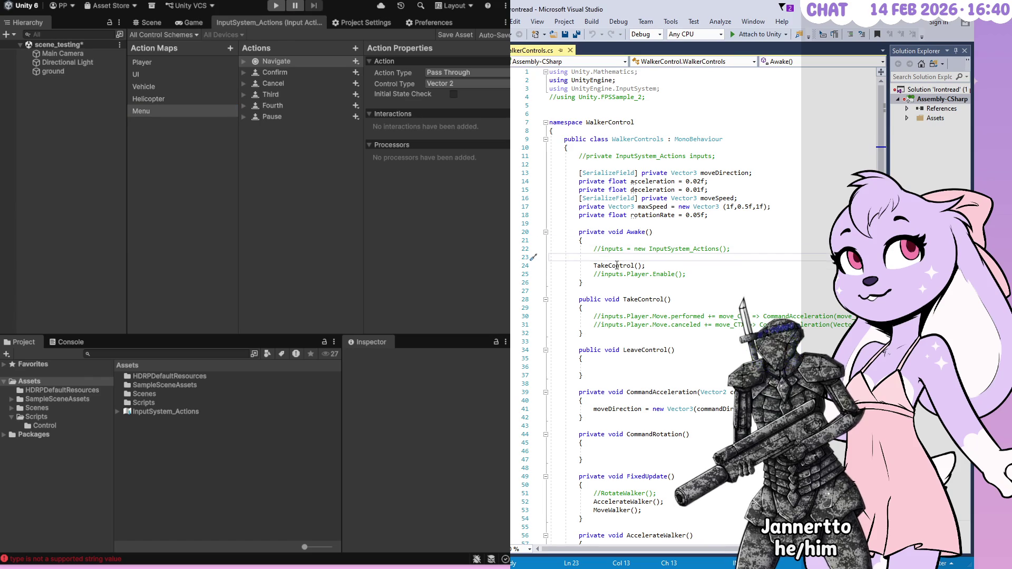
click(618, 266)
click(601, 249)
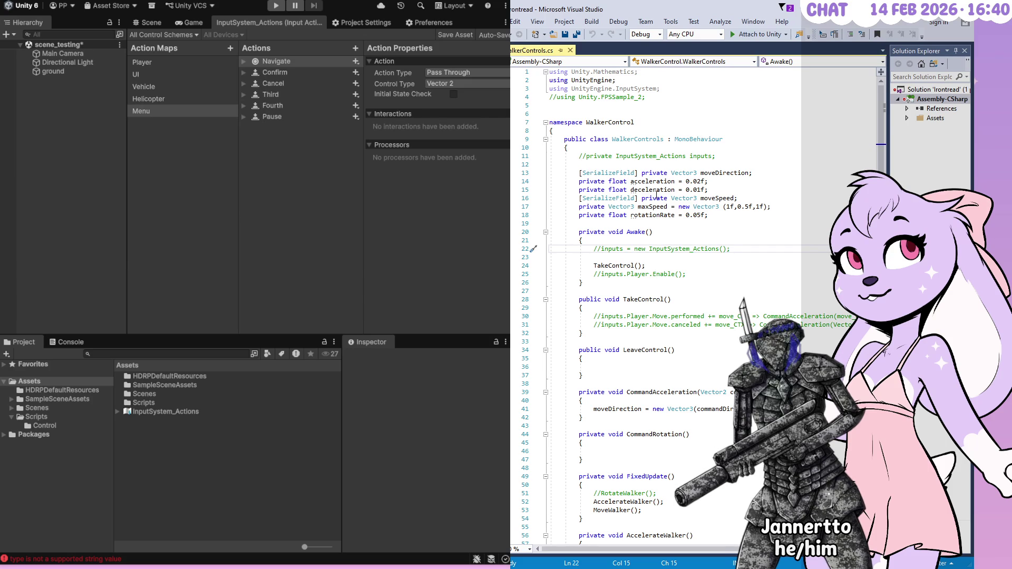
- Uncomment 'private InputSystem_Actions inputs;' on line 11 of WalkerControls.cs
scroll(670, 264, down, 6)
scroll(671, 263, down, 4)
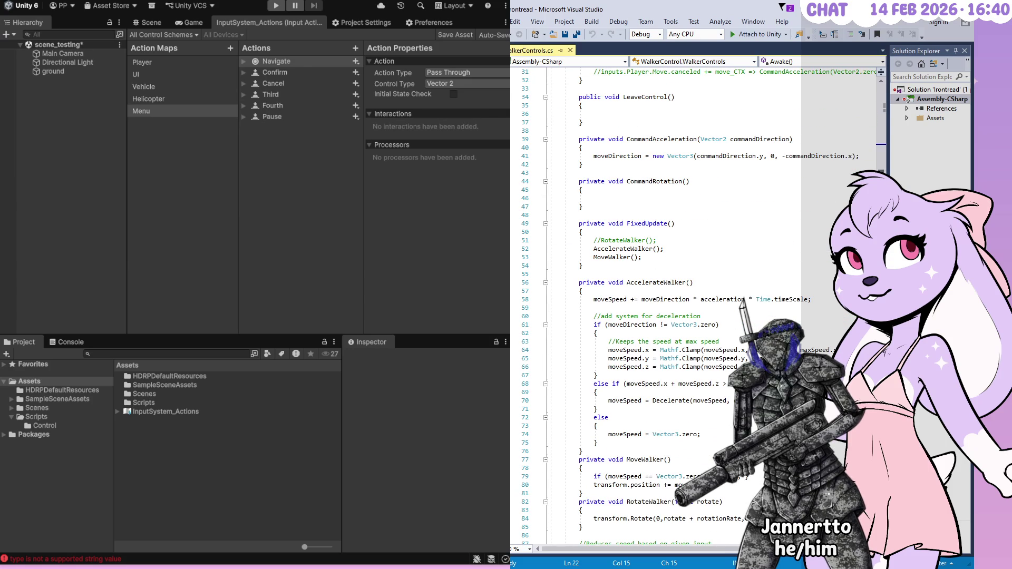
scroll(589, 162, down, 10)
scroll(589, 162, up, 20)
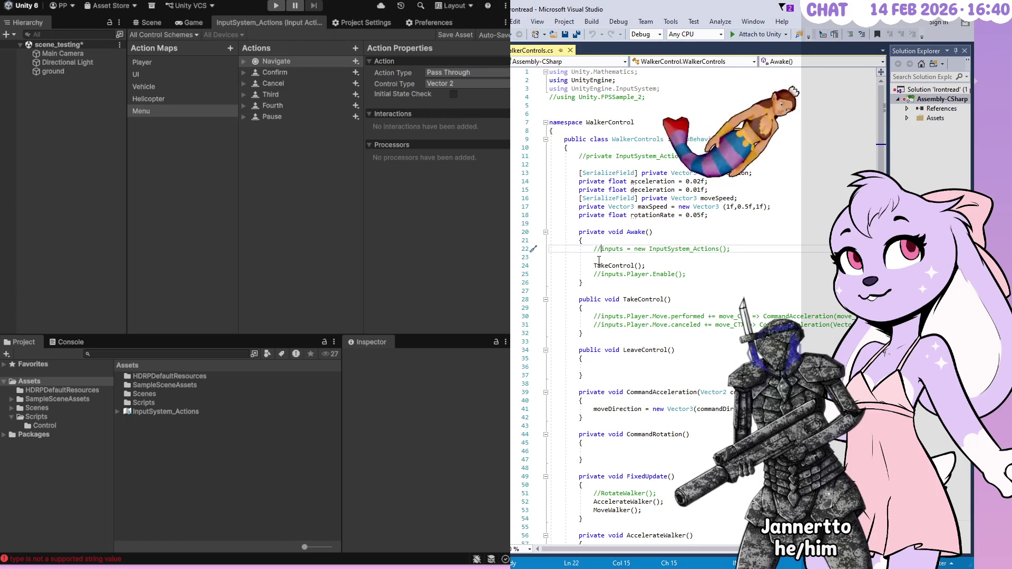
click(585, 156)
key(BackSpace)
key(BackSpace)
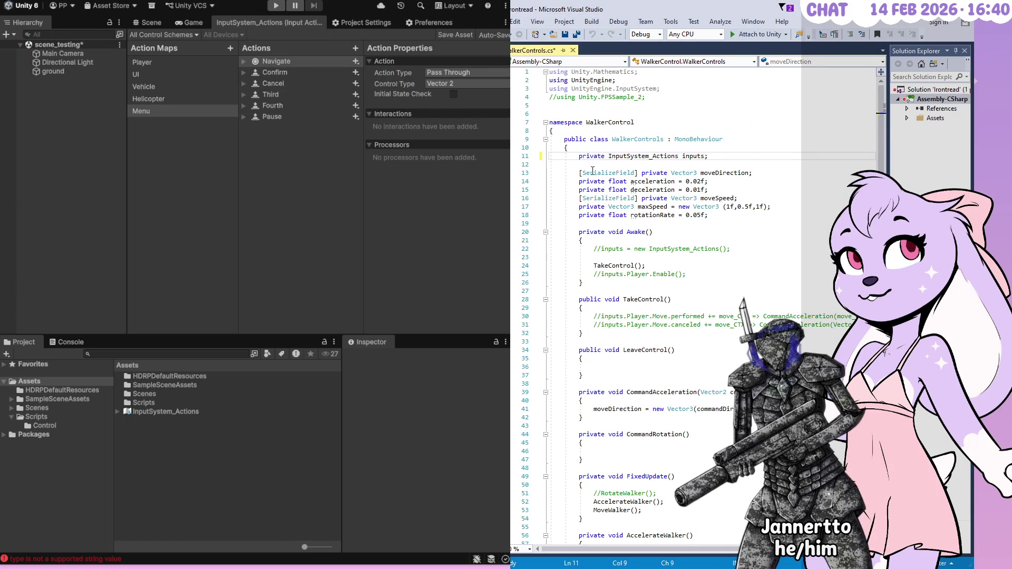
- Compare the InputSystem_Actions field type with the Unity asset and open its .inputactions JSON in Visual Studio
double_click(692, 156)
click(646, 157)
click(143, 412)
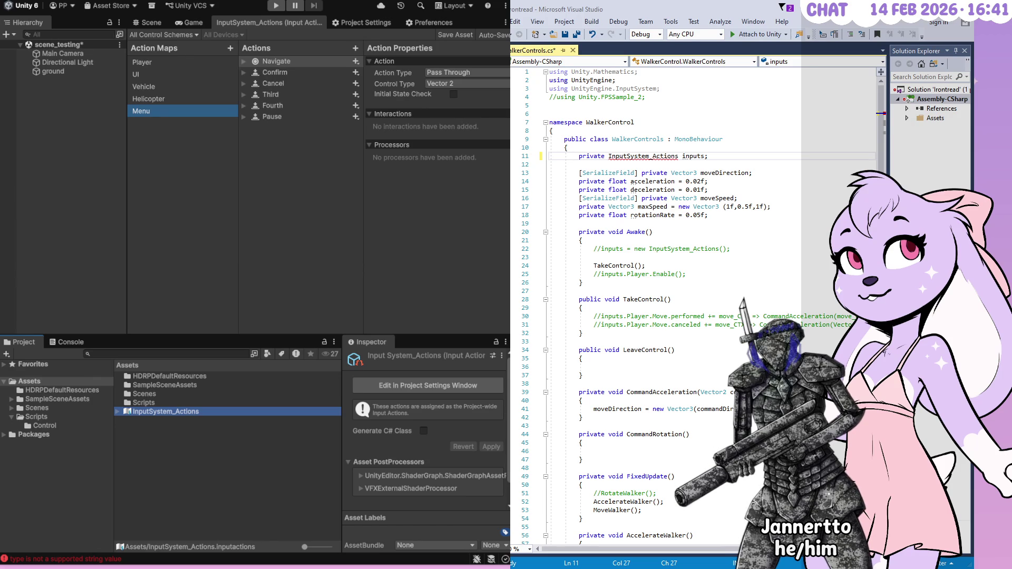
click(658, 89)
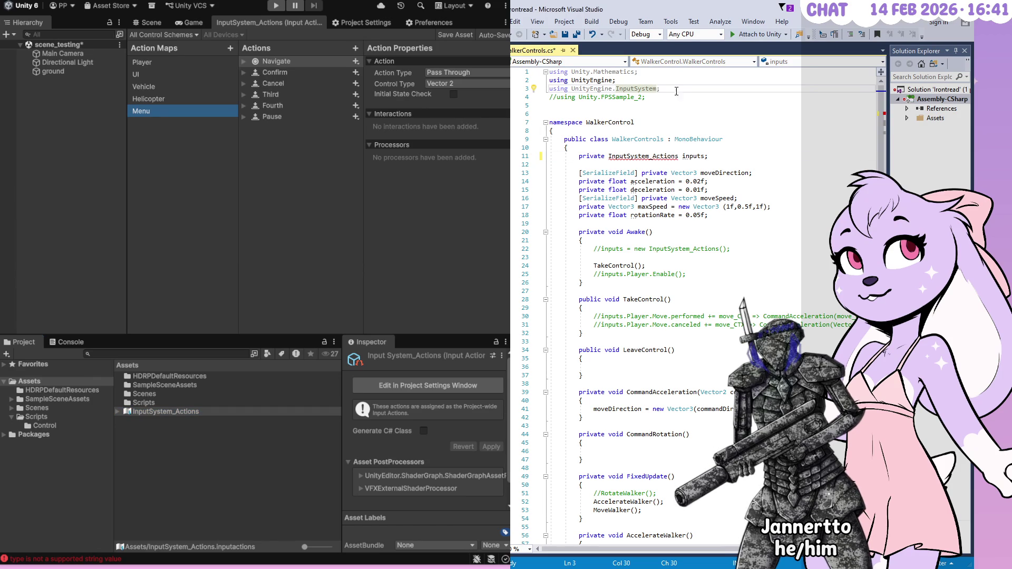
text(_Ac)
key(BackSpace)
key(BackSpace)
key(BackSpace)
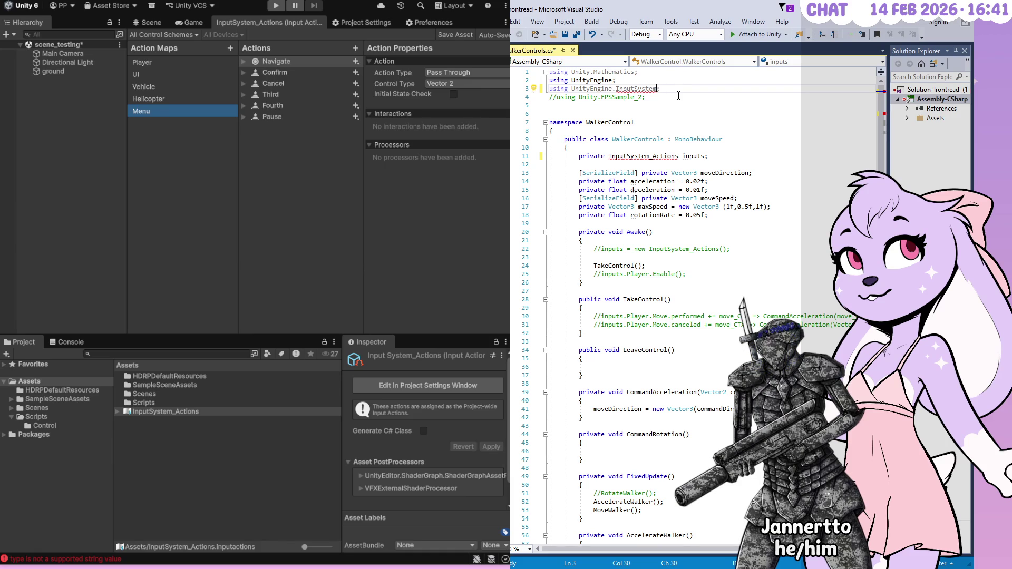
click(647, 156)
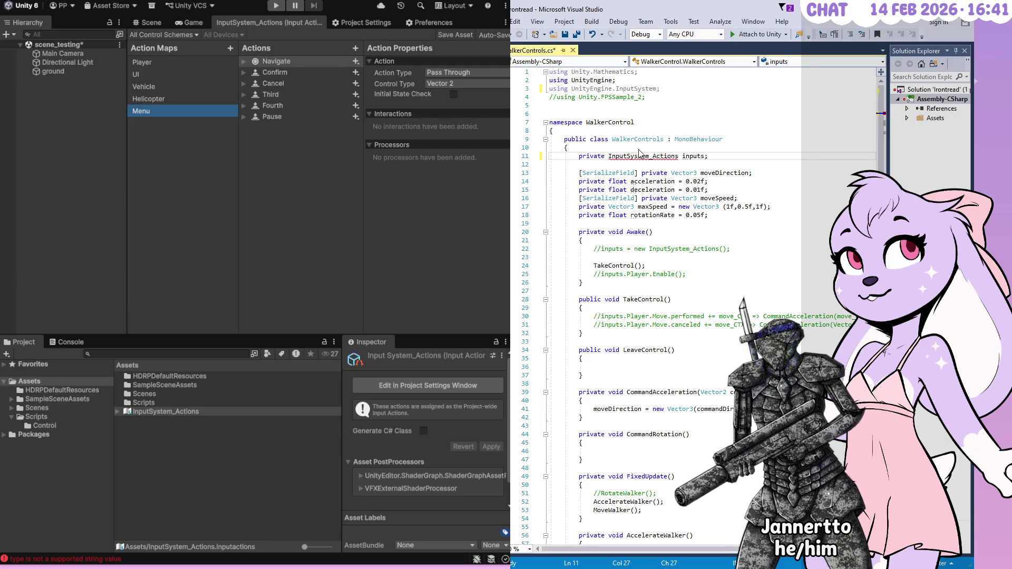
click(640, 150)
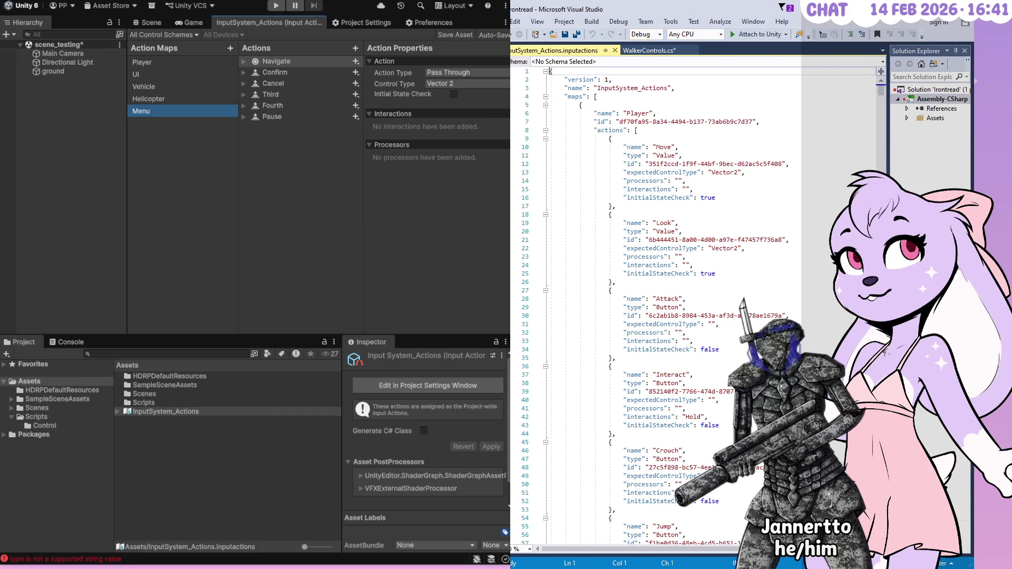
- Confirm the JSON name value reads 'InputSystem_Actions', then return to WalkerControls.cs
mouse_move(881, 91)
mouse_down()
mouse_move(881, 541)
mouse_move(881, 91)
mouse_up()
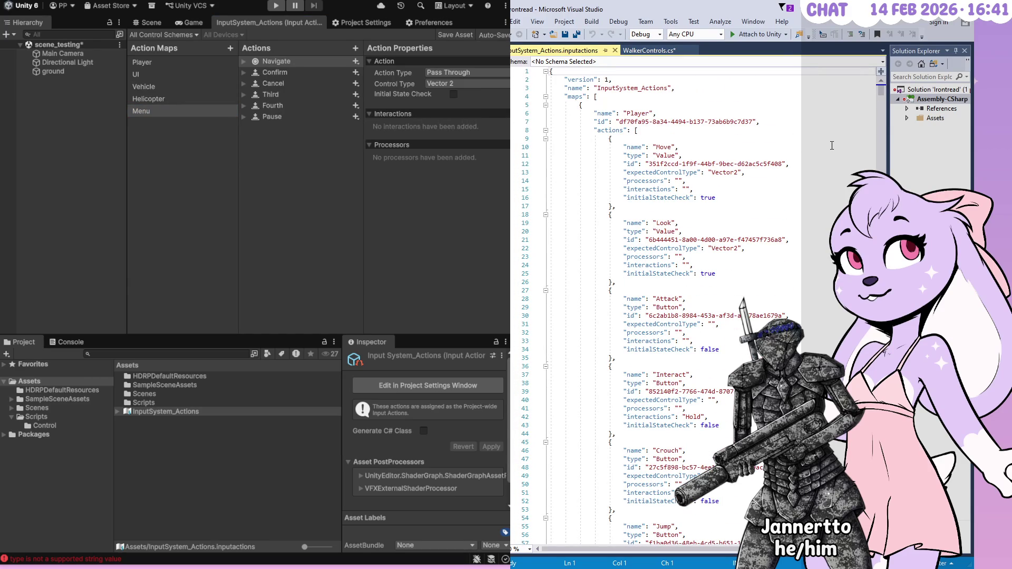
double_click(615, 89)
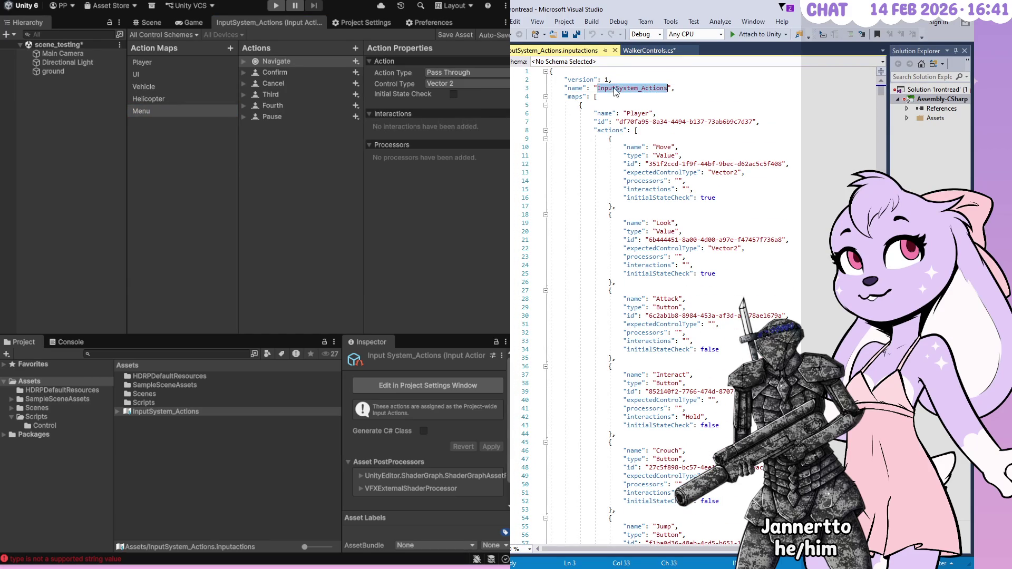
click(627, 51)
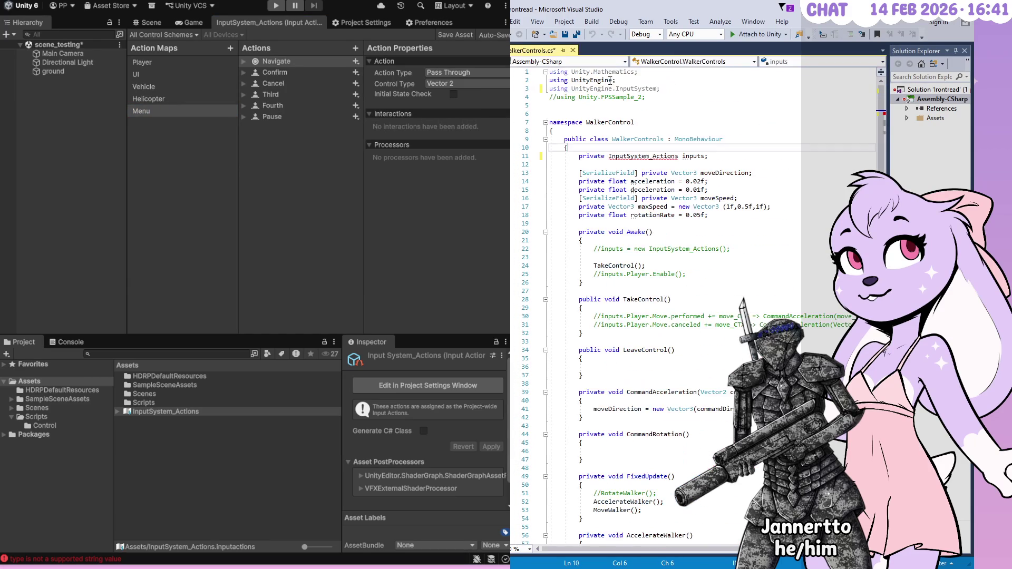
- Add a 'using UnityEngine.InputSystem;' line and delete the duplicate using line
double_click(632, 156)
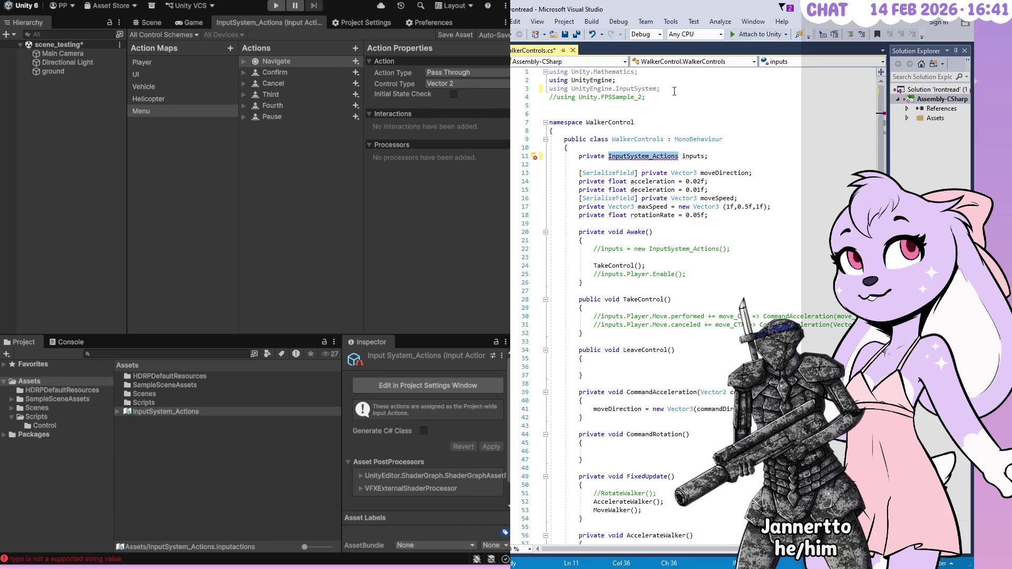
click(674, 90)
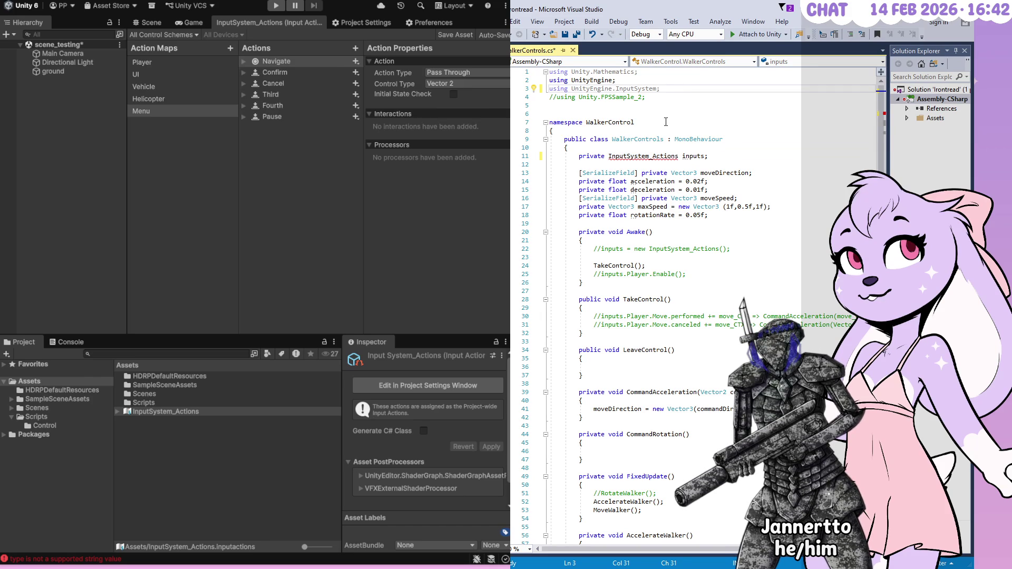
double_click(641, 89)
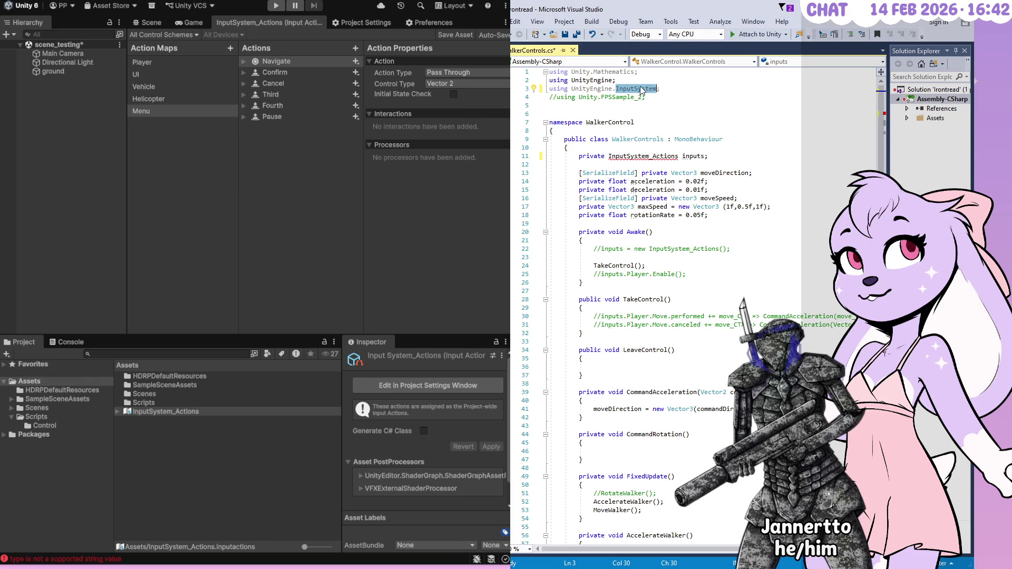
click(690, 88)
key(Return)
text(ing )
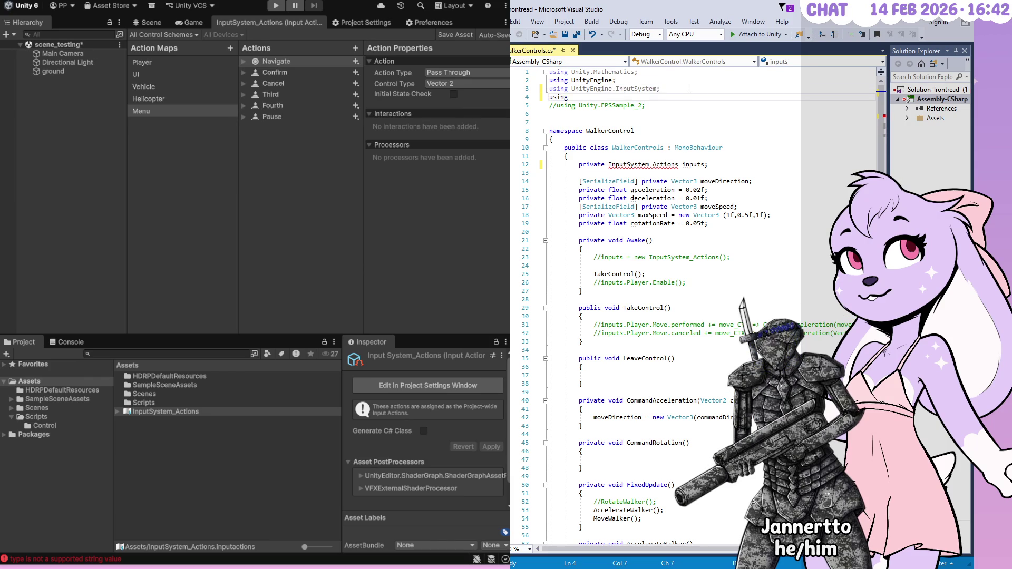
text(UnityE)
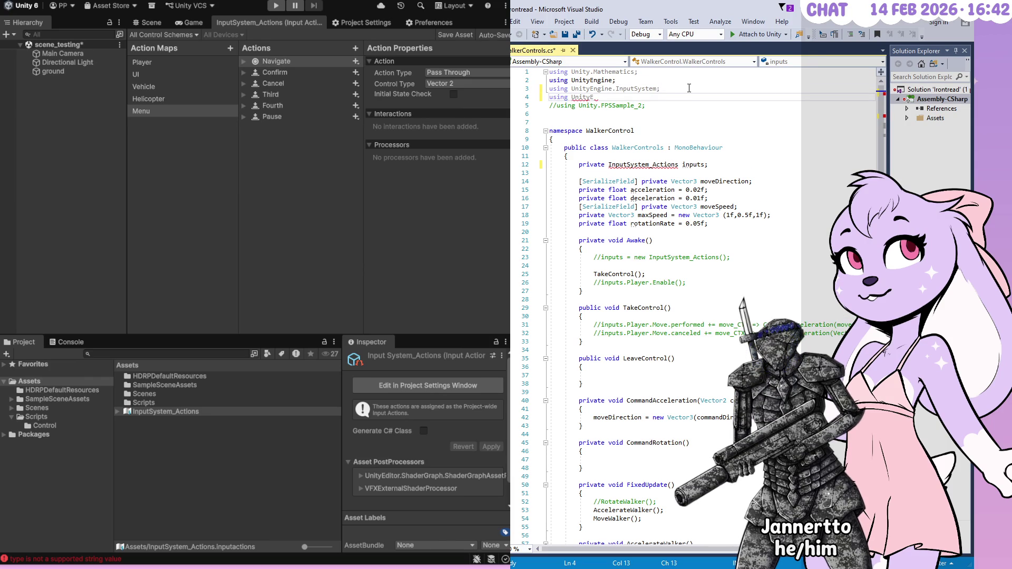
key(BackSpace)
text(Engin)
text(e.)
text(InputSystem)
key(shift+Home)
key(shift+Left)
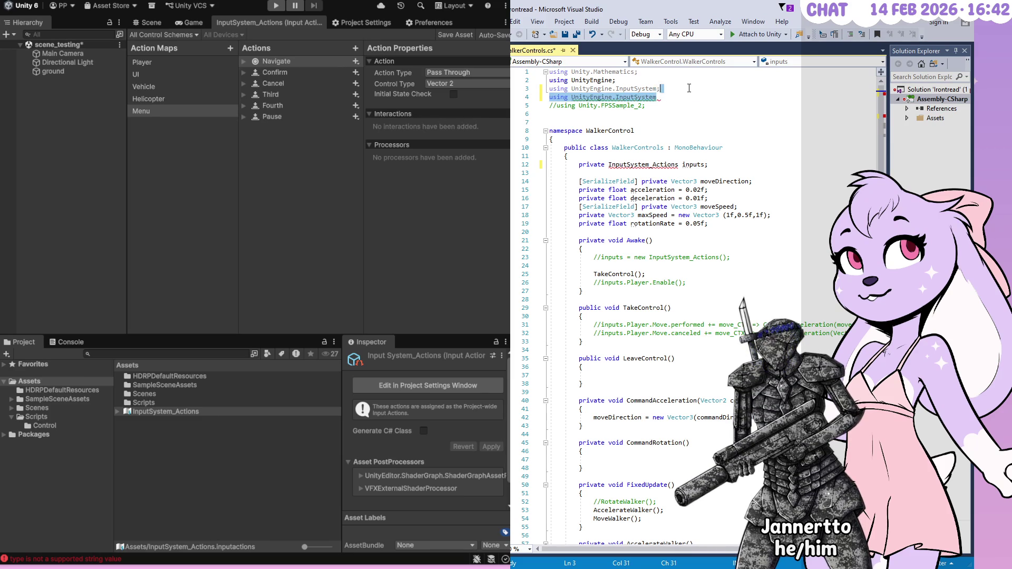
key(BackSpace)
- Switch to Unity and expand the SampleSceneAssets folder in the Project tree
click(678, 157)
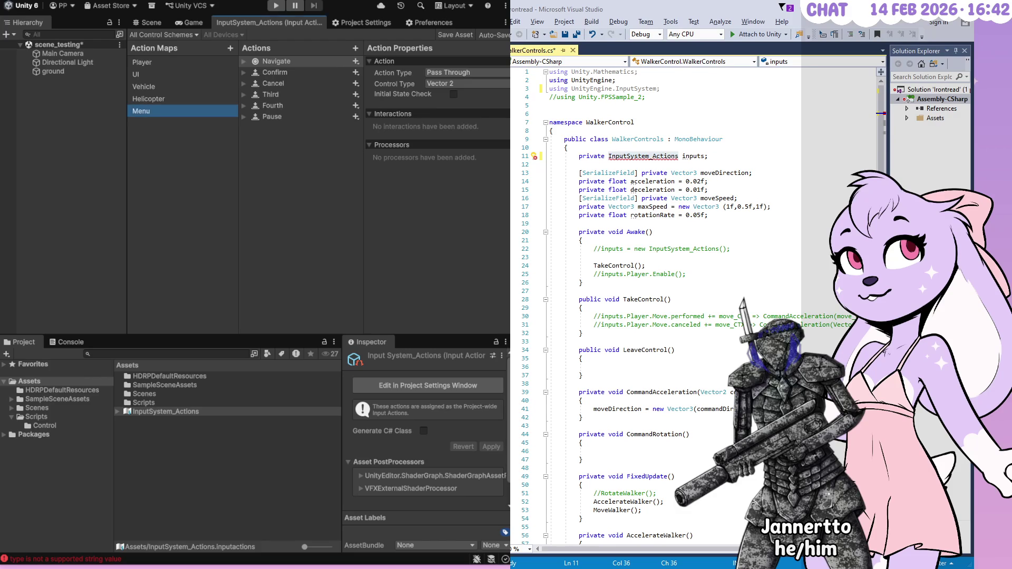
key(alt+Tab)
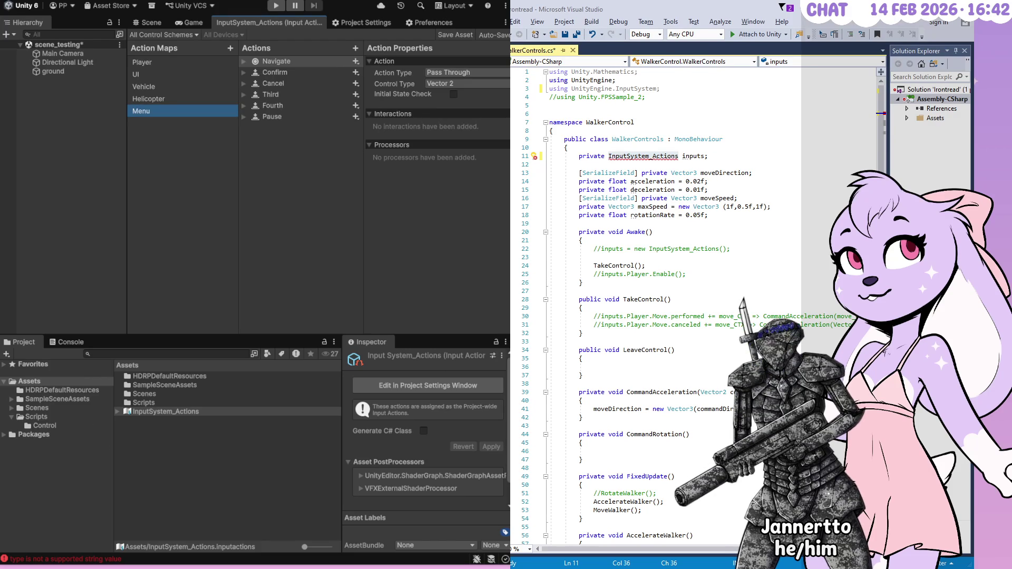
click(11, 400)
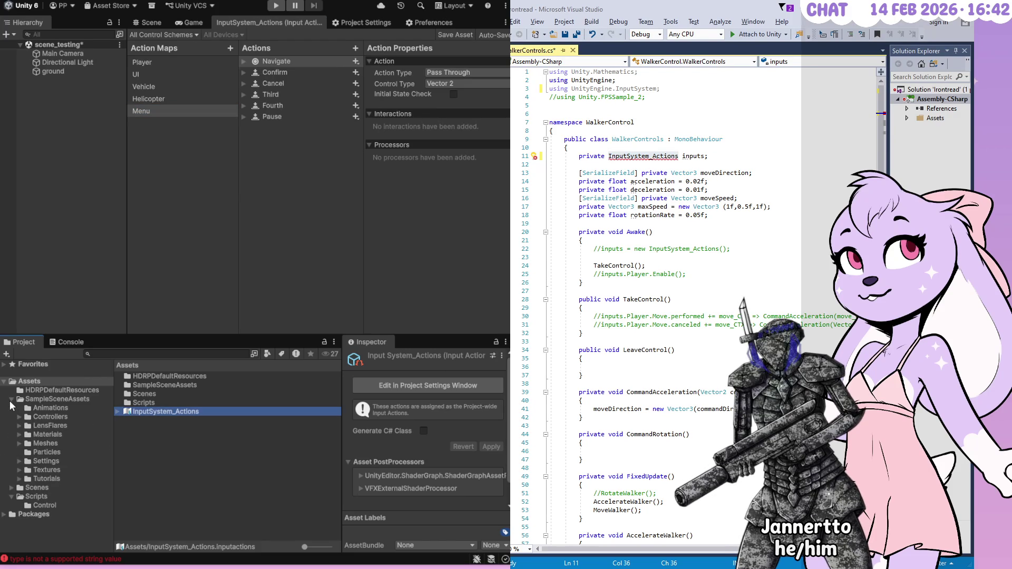